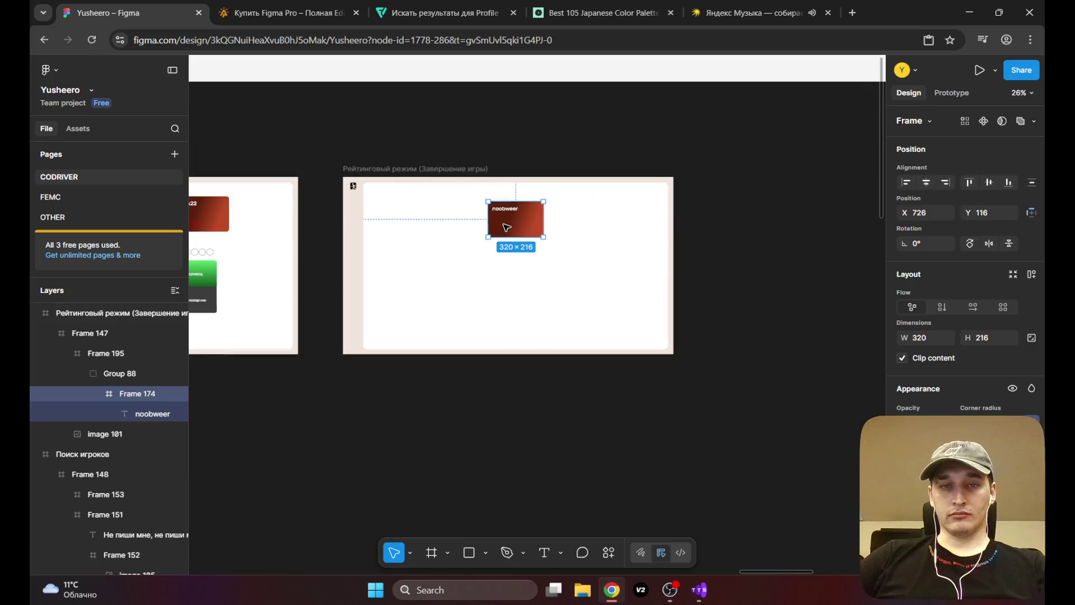
Step: Select the noobweer card and move it down along the game-end screen's centre line
drag(445, 233, 492, 248)
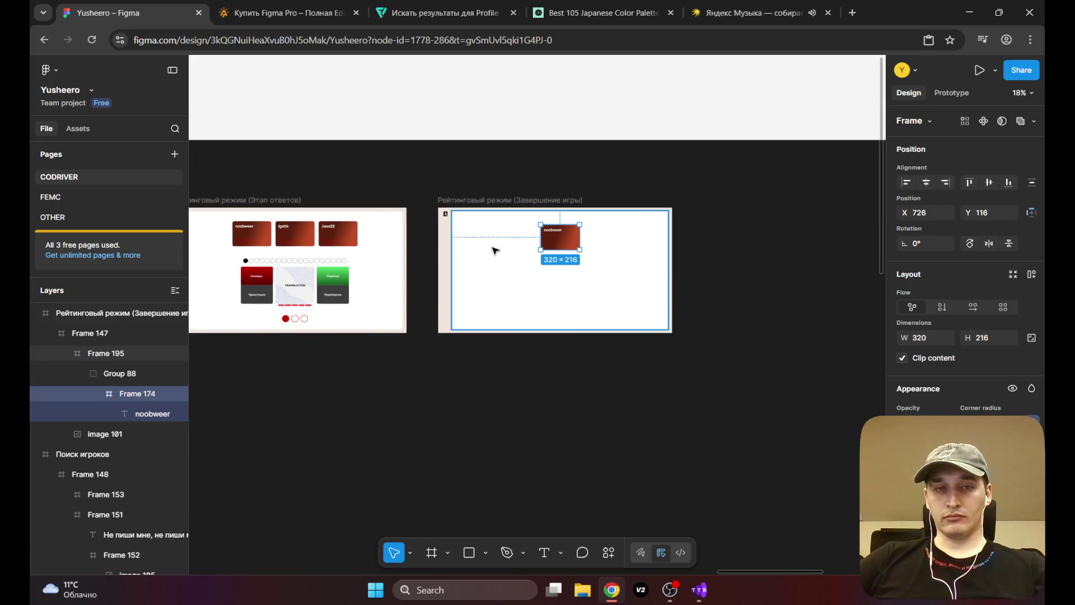
ctrl+scroll(537, 271, up, 3)
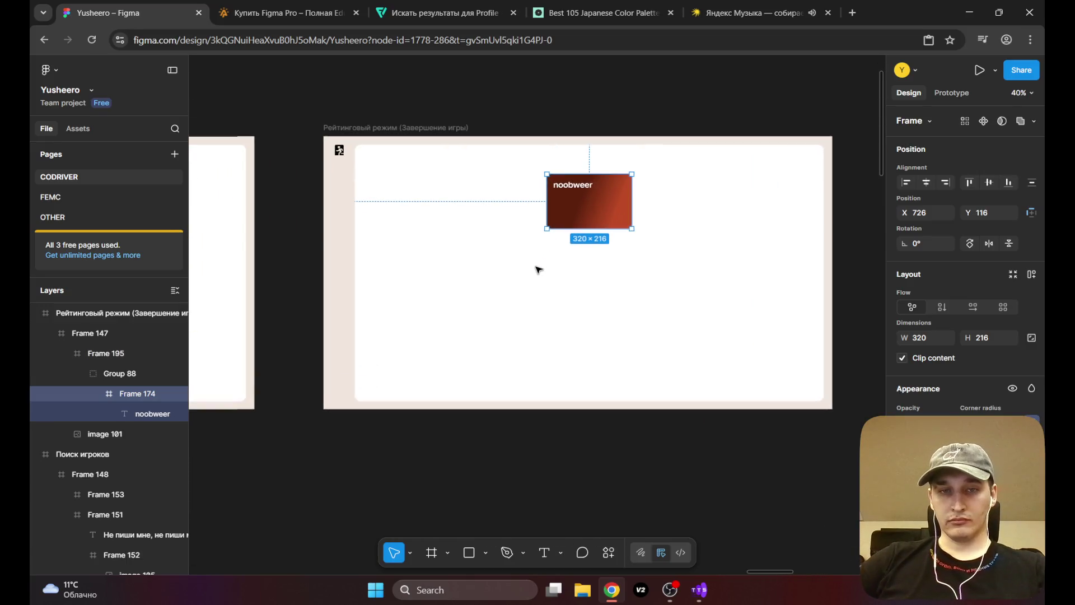
click(610, 201)
double_click(608, 202)
double_click(606, 202)
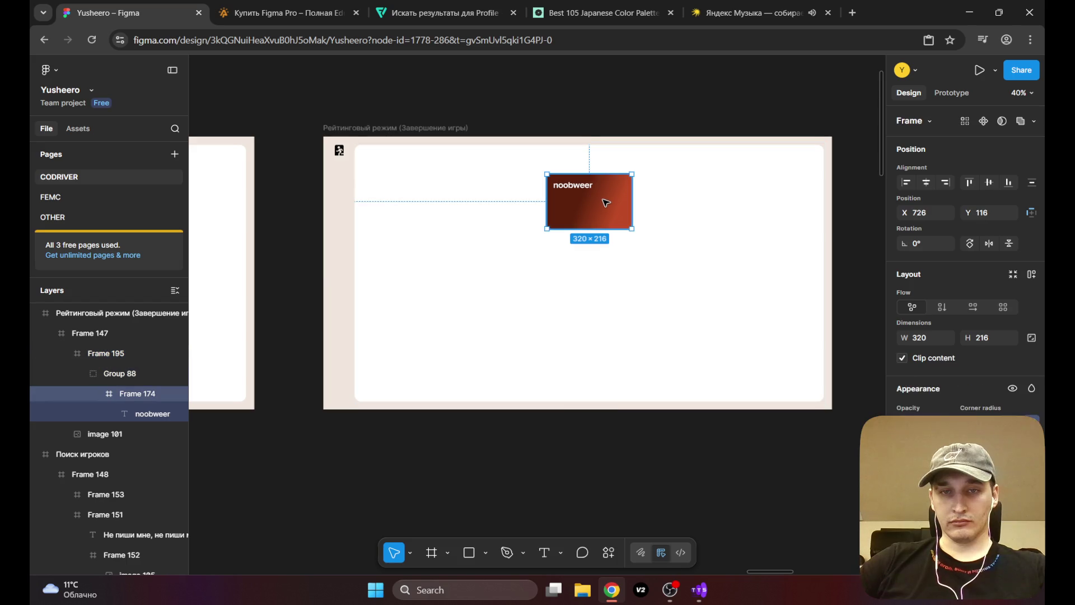
mouse_move(413, 235)
mouse_down()
mouse_move(800, 183)
mouse_move(466, 185)
mouse_move(428, 220)
mouse_up()
drag(630, 193, 630, 367)
Step: Stretch the card up and out to 746 × 858 and centre it at X 513
drag(582, 334, 582, 170)
drag(562, 236, 512, 235)
mouse_move(648, 250)
mouse_down()
mouse_move(720, 245)
mouse_move(710, 249)
mouse_up()
drag(624, 263, 619, 263)
click(536, 182)
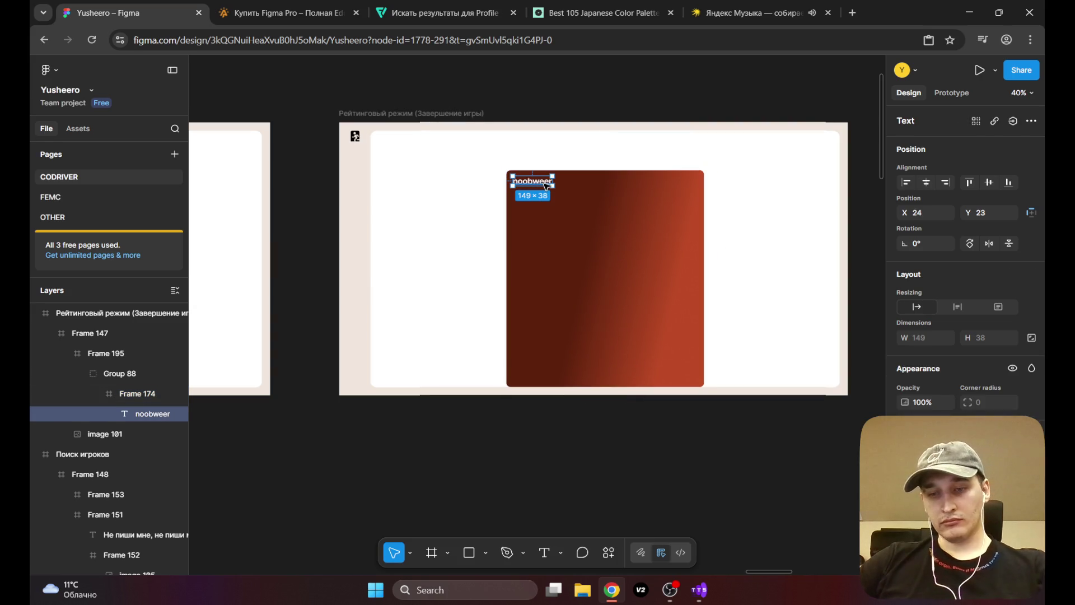
Step: Delete the noobweer label and lighten the block's dark gradient stop to 903516
key(Delete)
click(581, 208)
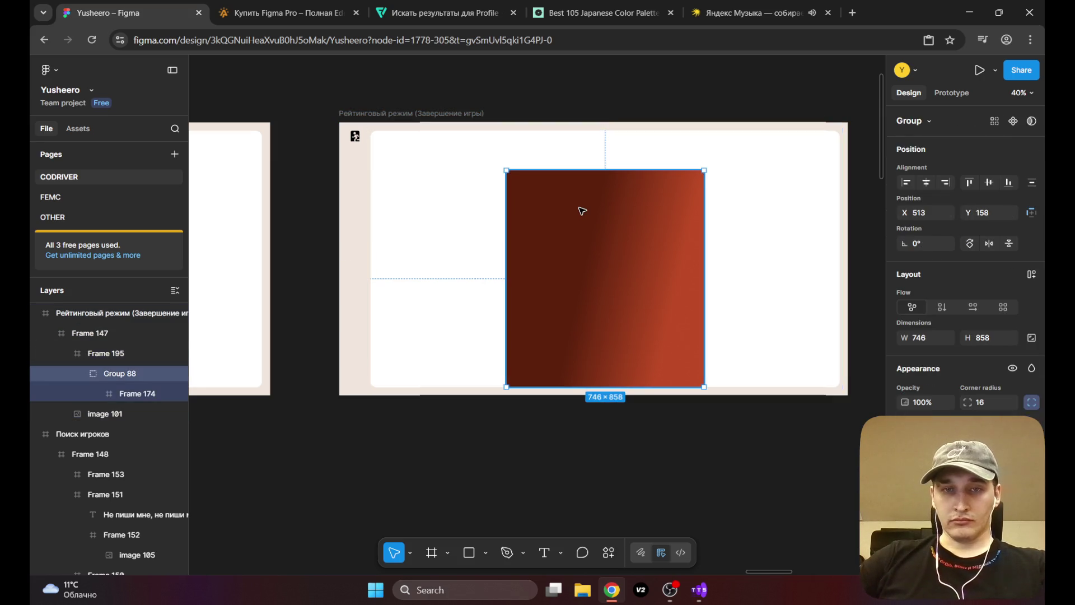
click(904, 455)
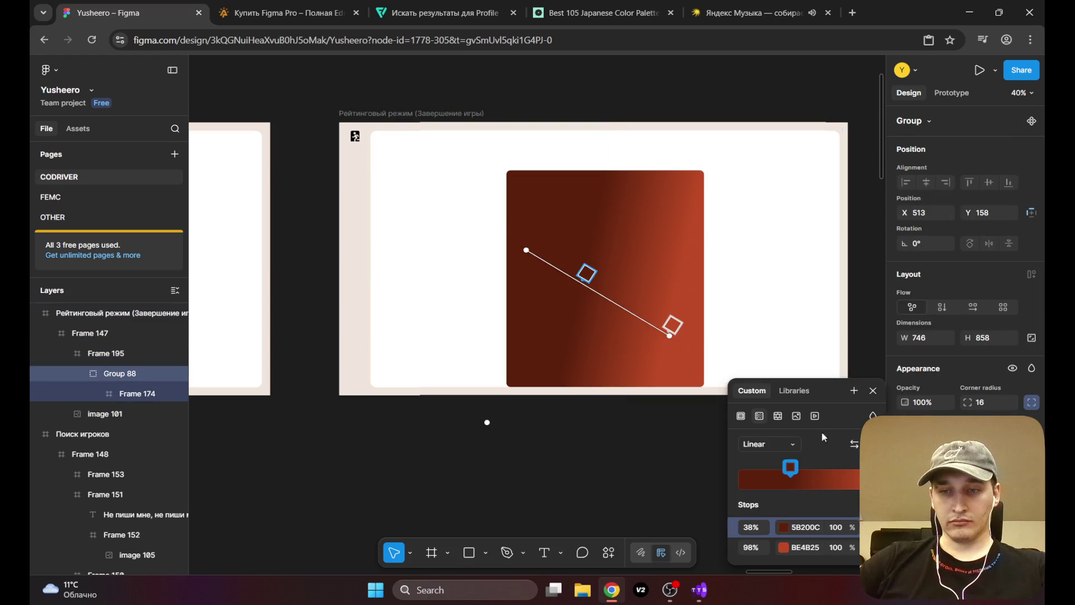
click(784, 527)
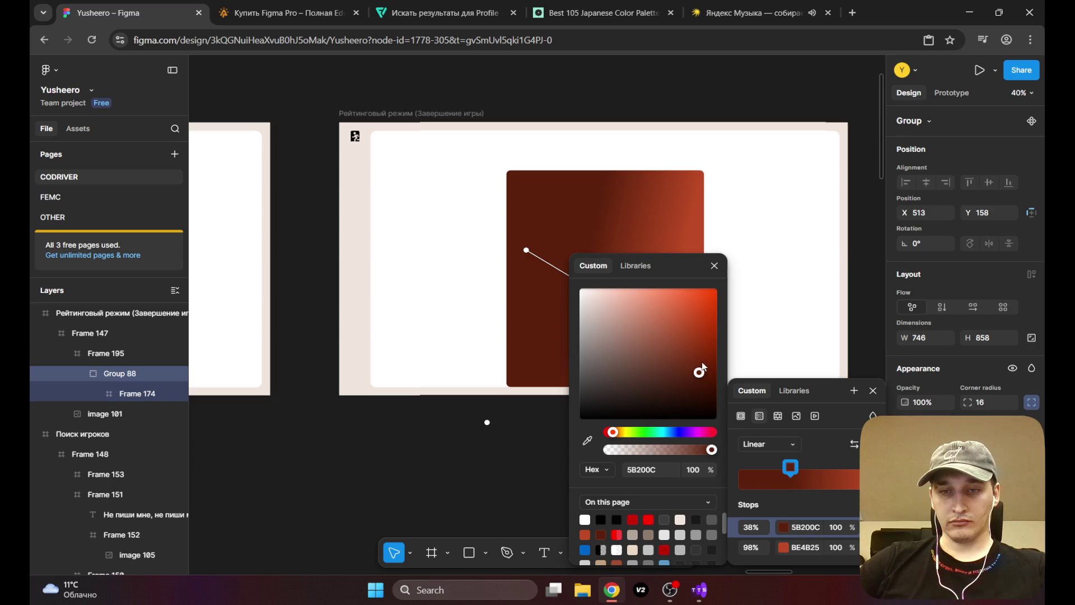
drag(697, 362, 696, 350)
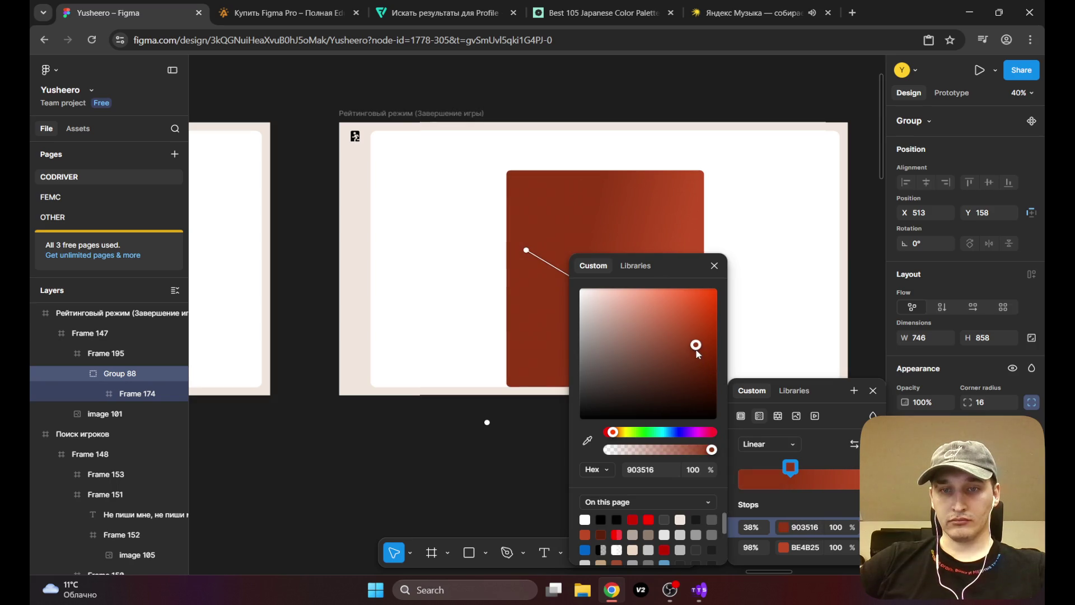
scroll(381, 323, down, 5)
key(Escape)
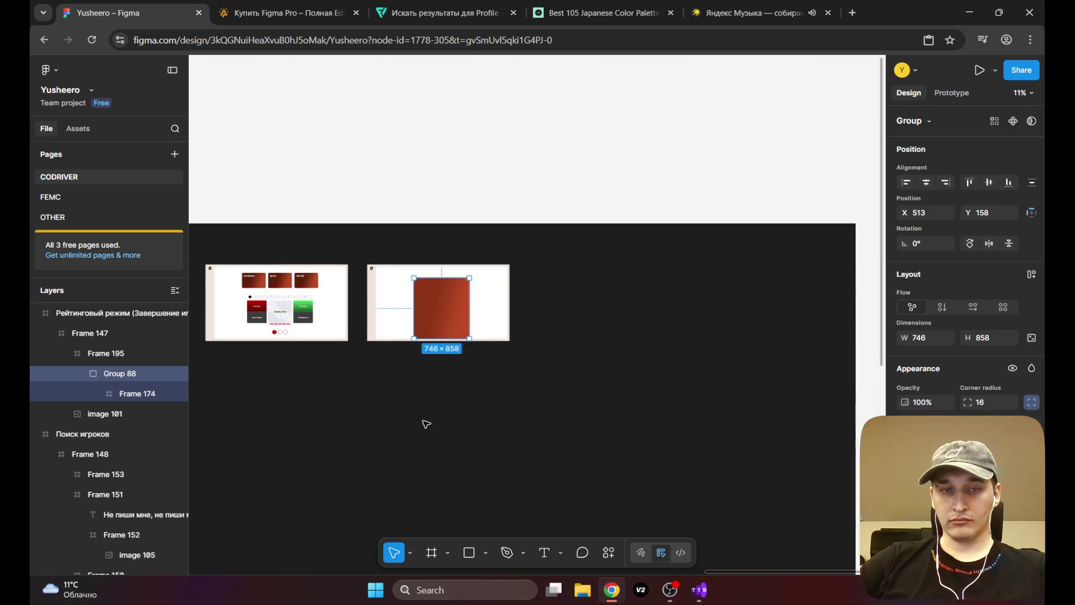
Step: Inspect the leaderboard panel's gradient stop colours, then reselect the gradient block
mouse_move(462, 357)
mouse_down()
mouse_move(661, 347)
mouse_move(695, 314)
mouse_move(851, 246)
mouse_move(737, 264)
mouse_move(458, 265)
mouse_move(701, 302)
mouse_up()
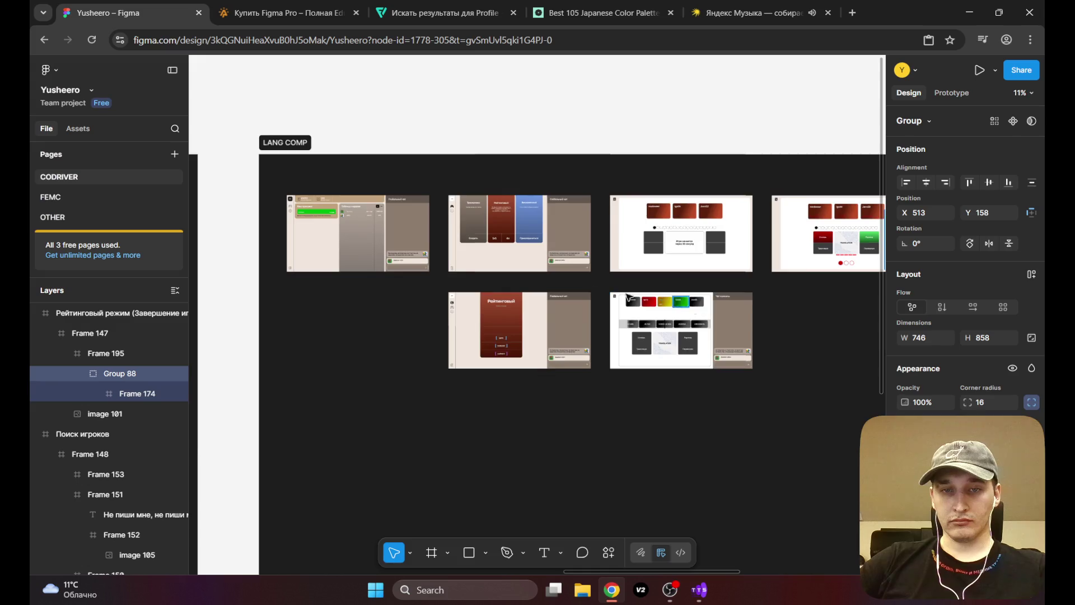
scroll(358, 238, up, 5)
click(357, 237)
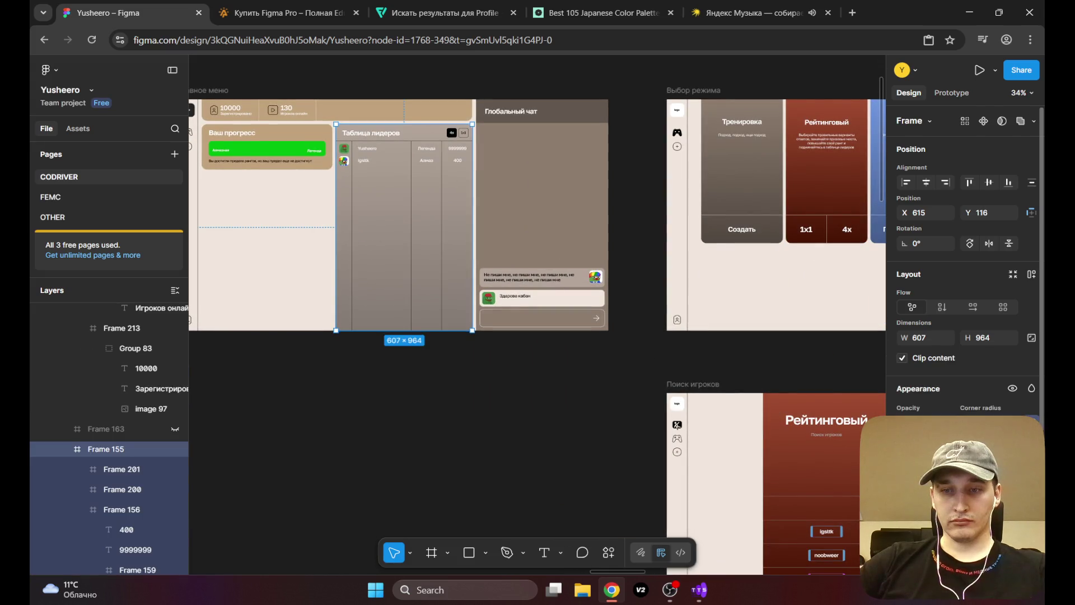
click(904, 468)
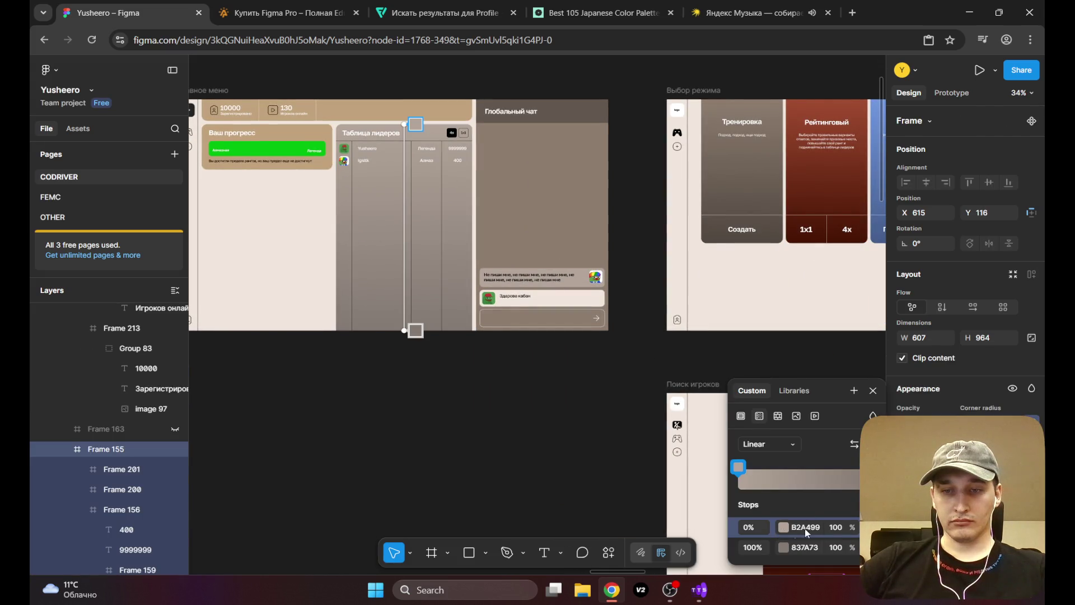
click(794, 390)
scroll(624, 379, right, 10)
scroll(478, 318, right, 15)
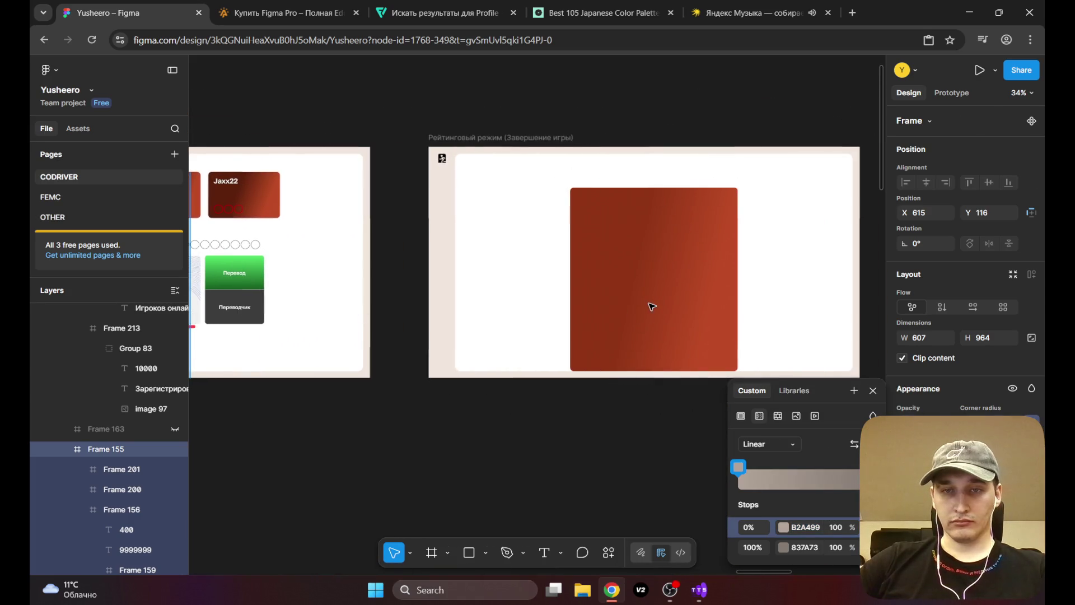
click(652, 306)
double_click(613, 310)
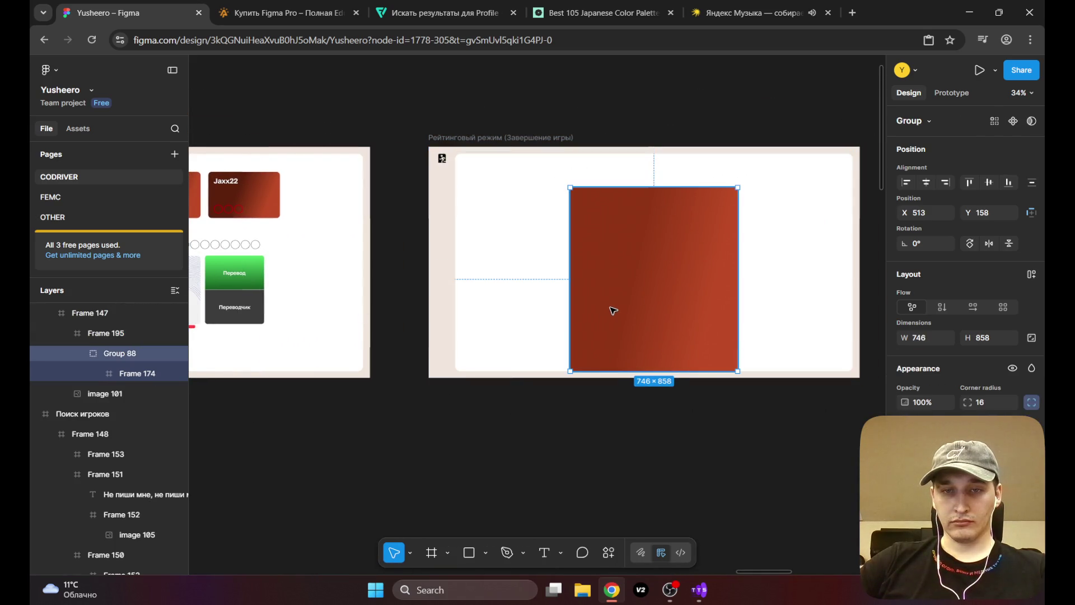
Step: Set the 38% gradient stop's colour to B2A499
click(904, 454)
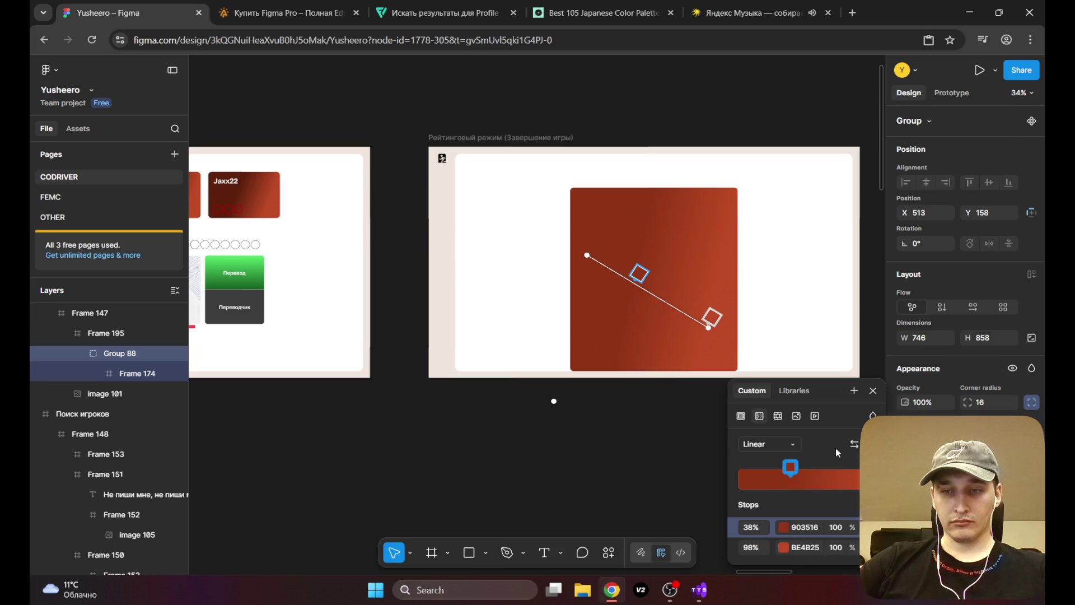
click(783, 527)
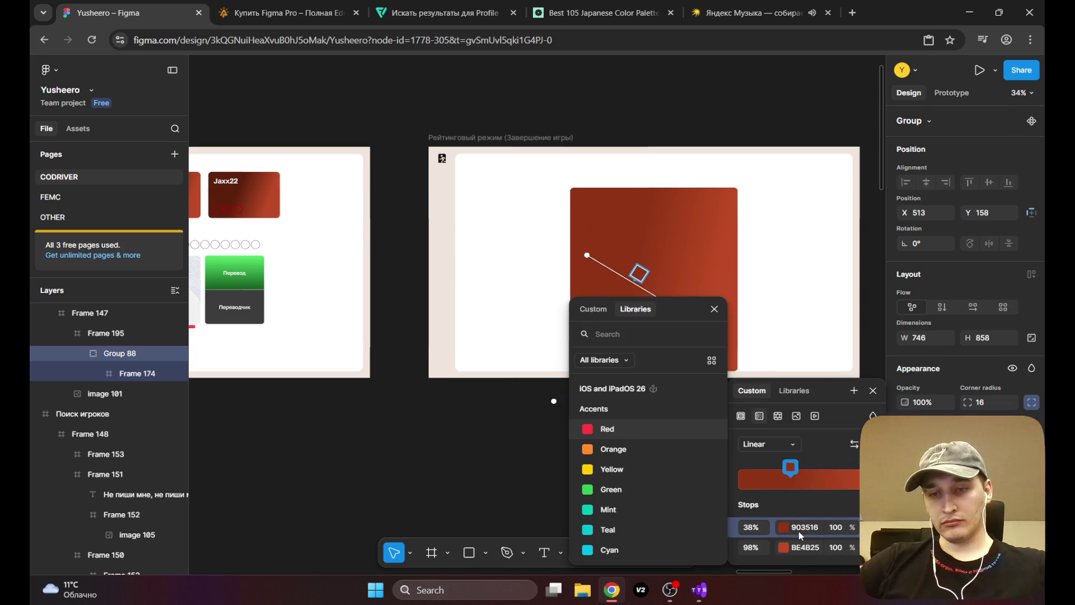
click(807, 527)
text(B2A499)
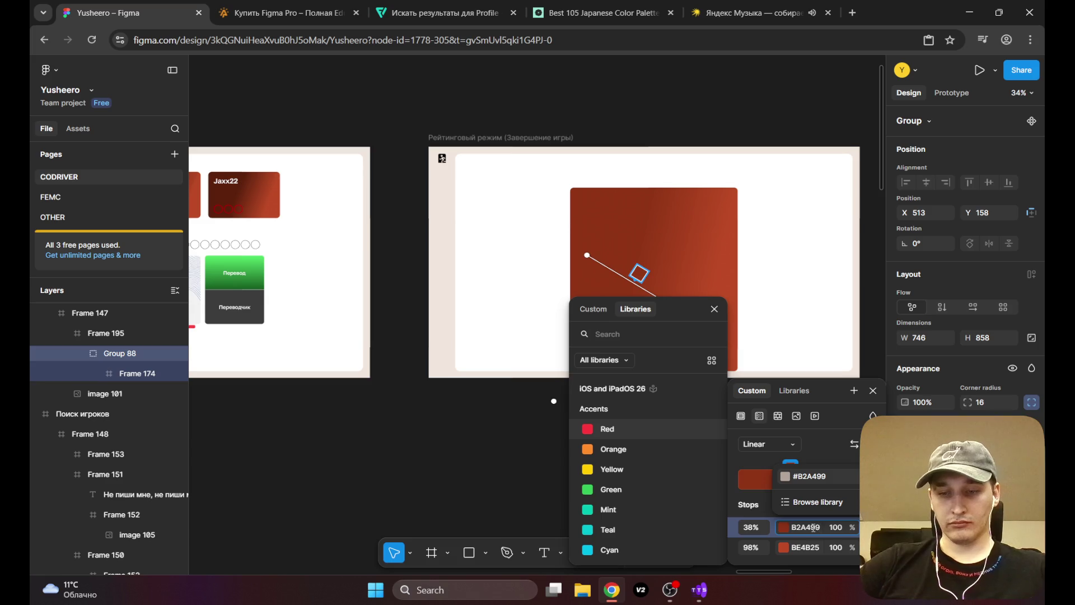
key(Return)
Step: Apply B2A499 to the 98% stop, then darken it to 686059
click(800, 528)
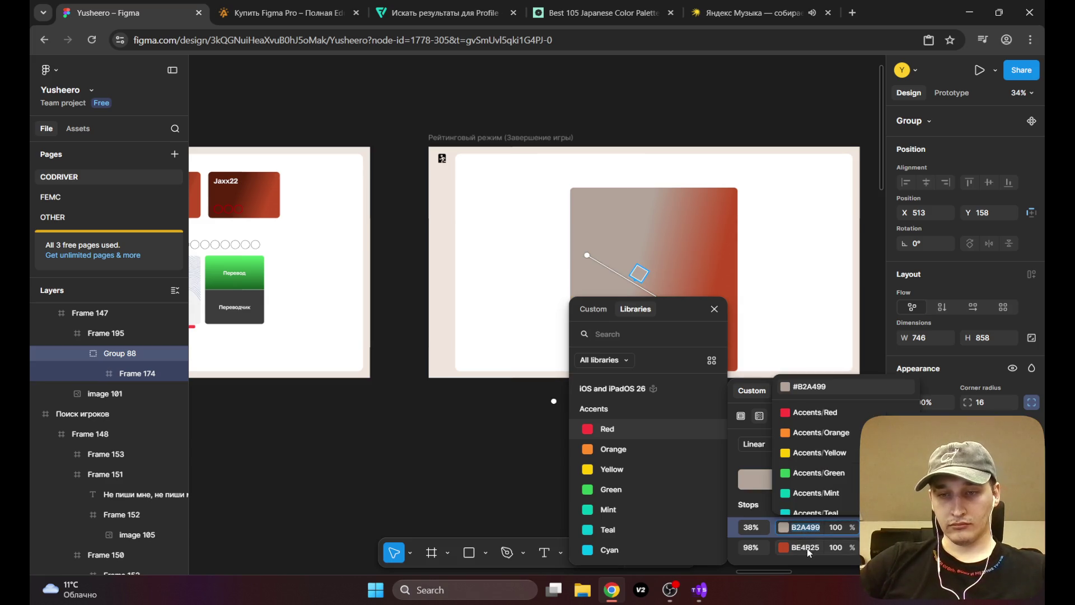
click(808, 548)
text(B2A499)
key(Return)
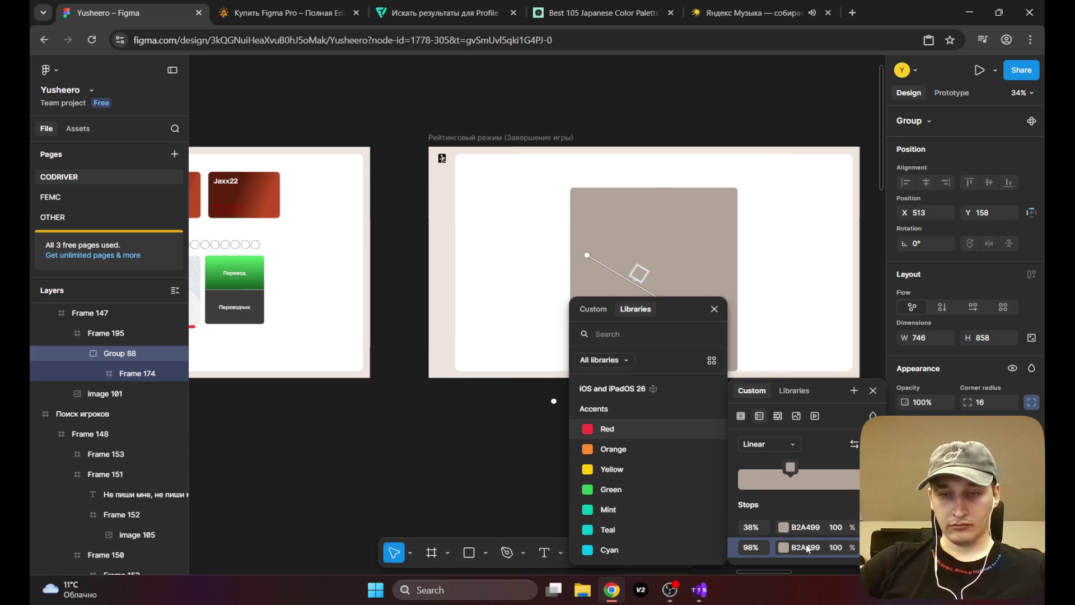
click(785, 549)
click(785, 549)
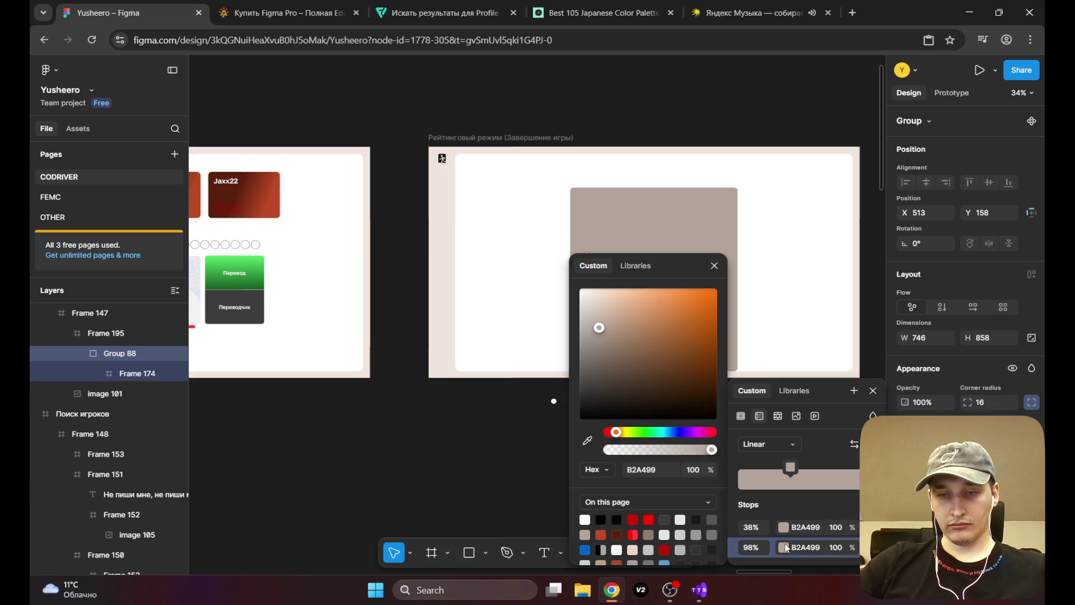
click(599, 366)
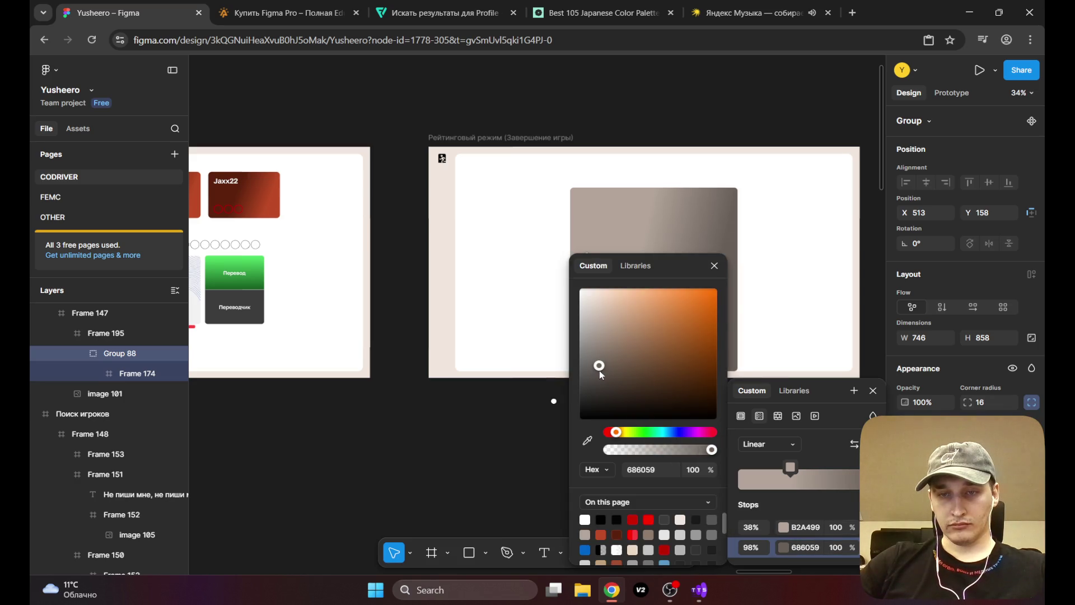
click(789, 315)
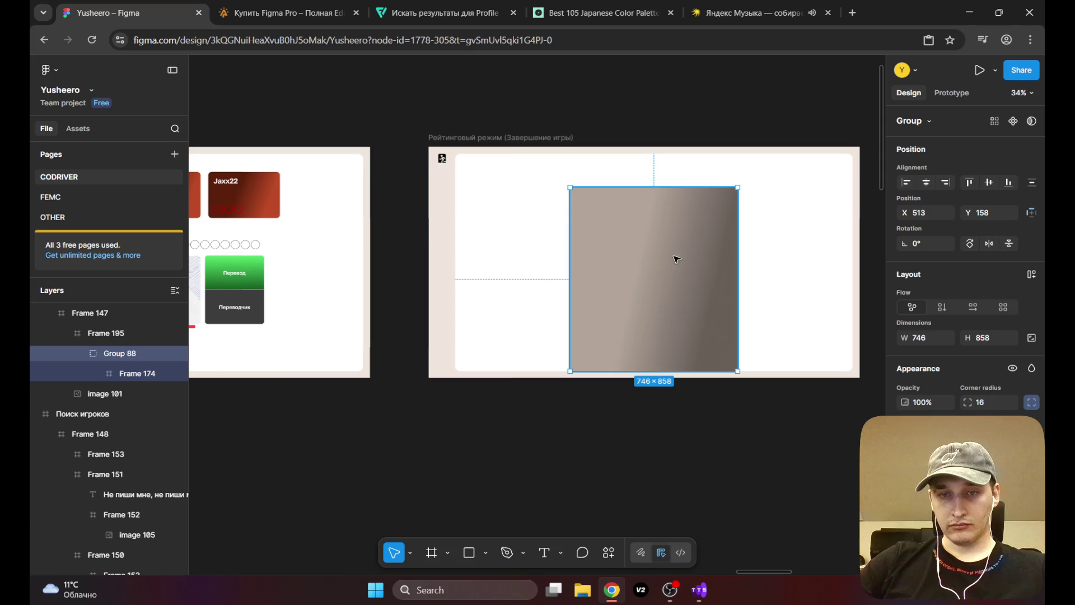
Step: Move the first stop to 0% and turn the gradient vertical, top to bottom
double_click(677, 231)
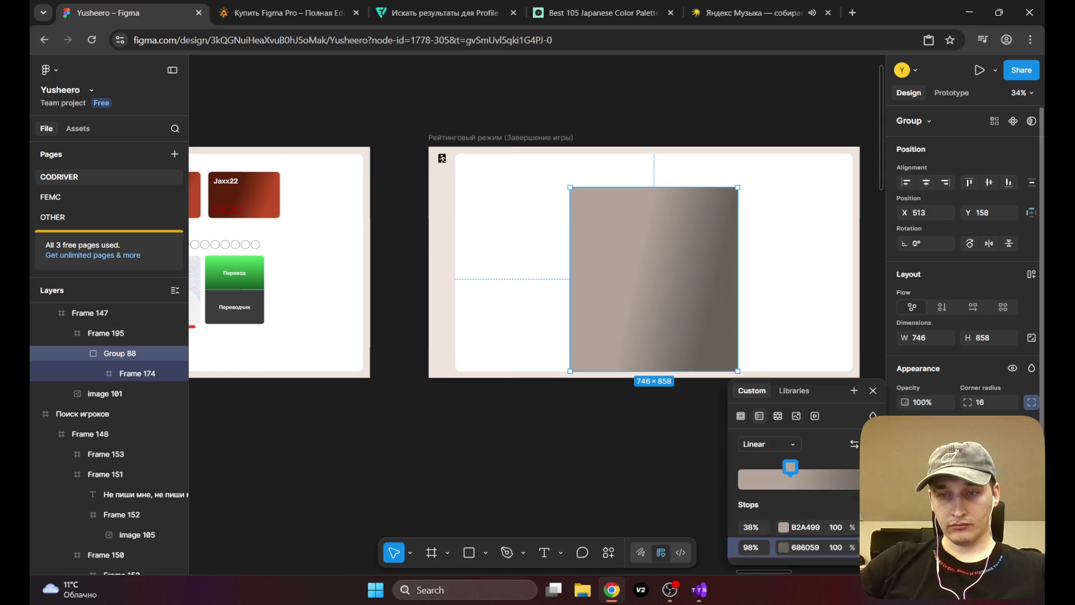
mouse_move(638, 274)
mouse_down()
mouse_move(599, 232)
mouse_move(649, 227)
mouse_move(652, 179)
mouse_move(648, 186)
mouse_up()
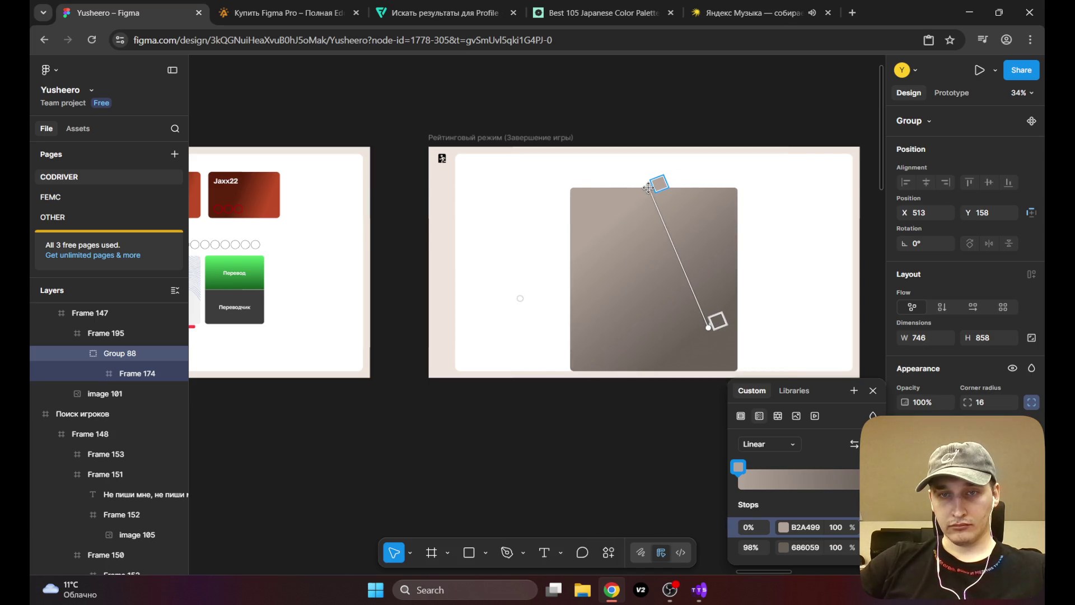
drag(707, 328, 653, 371)
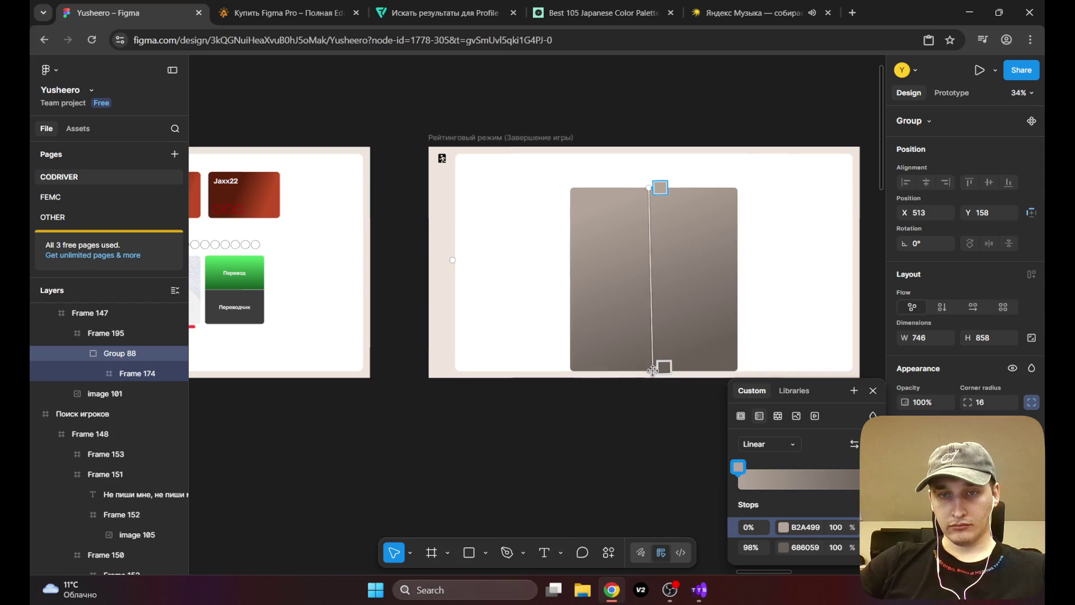
drag(648, 188, 653, 202)
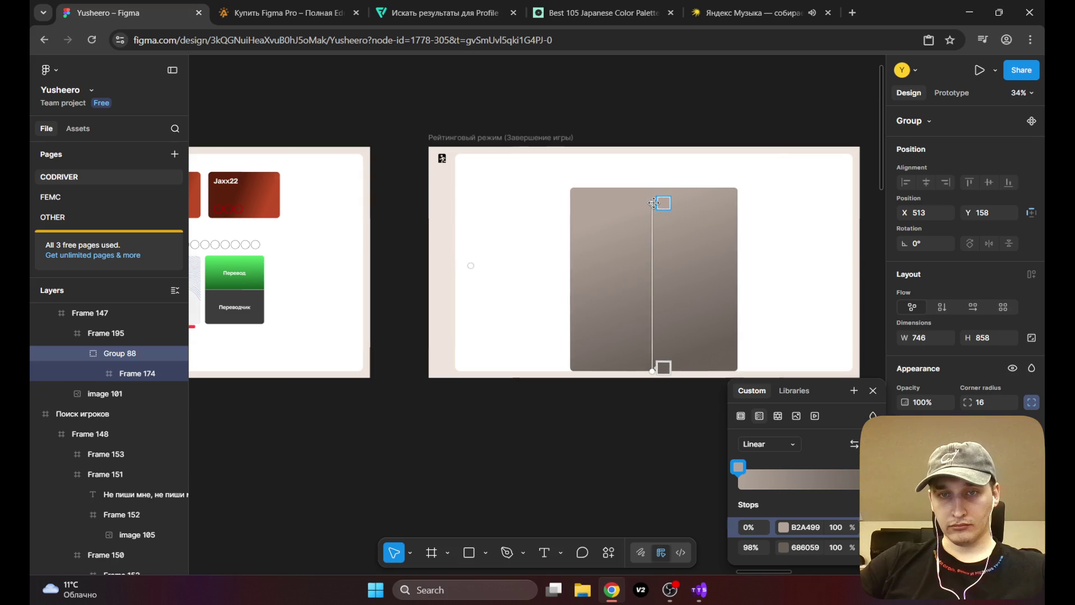
drag(651, 371, 656, 363)
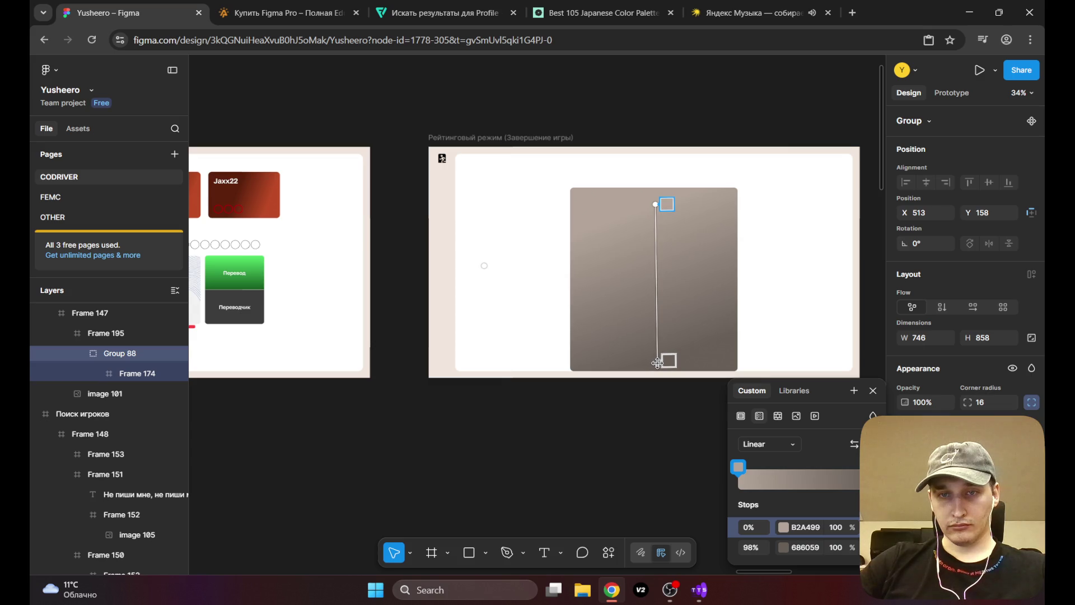
key(Escape)
scroll(611, 221, down, 5)
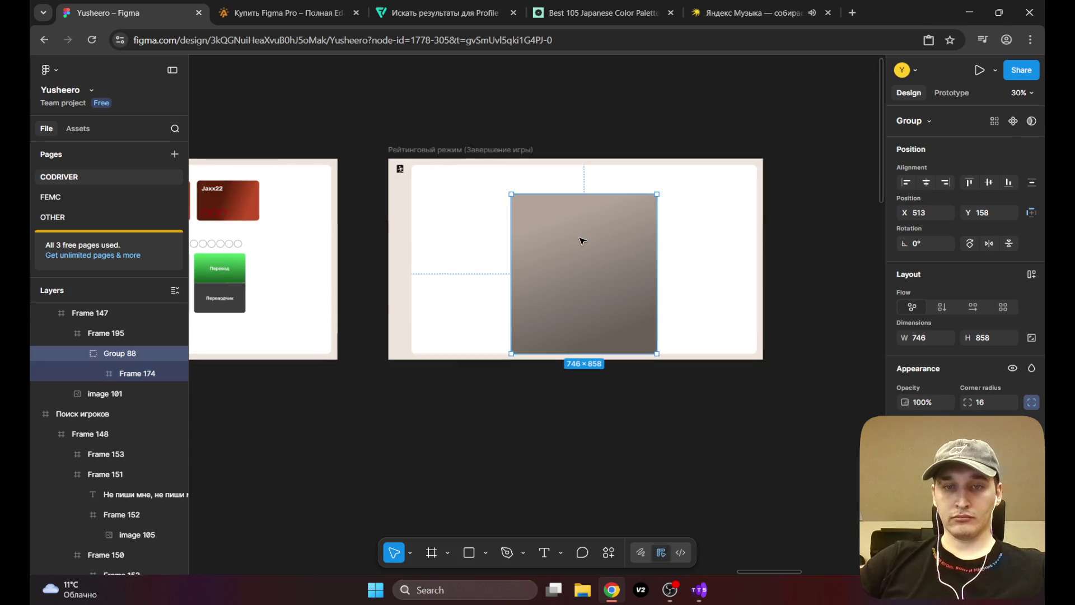
Step: Drill down to the taupe panel Group 88 and enter 0 as its corner radius
scroll(580, 283, up, 5)
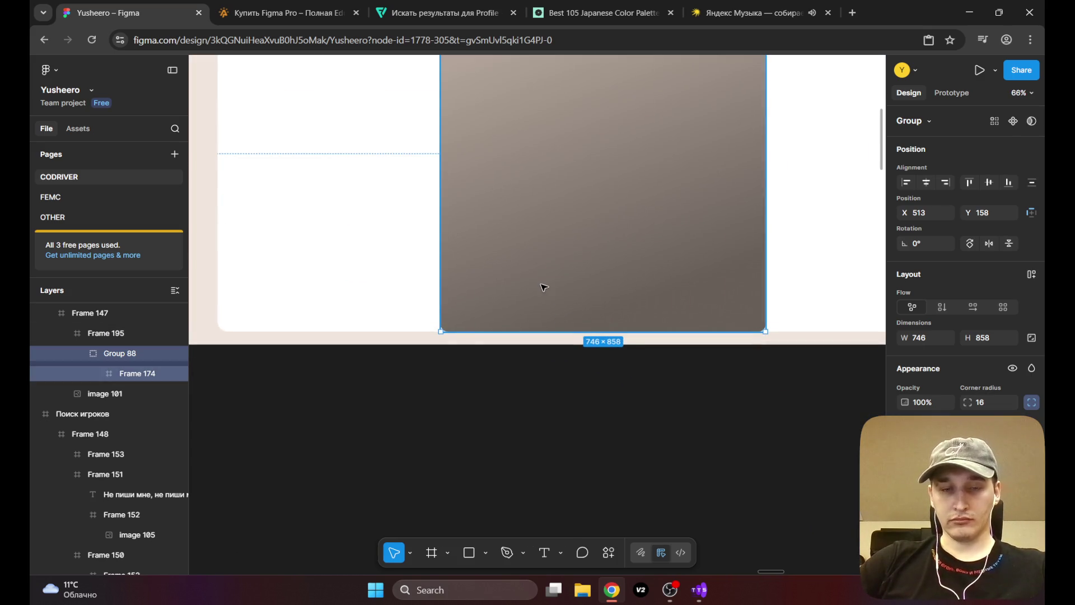
scroll(543, 287, down, 2)
scroll(549, 282, down, 1)
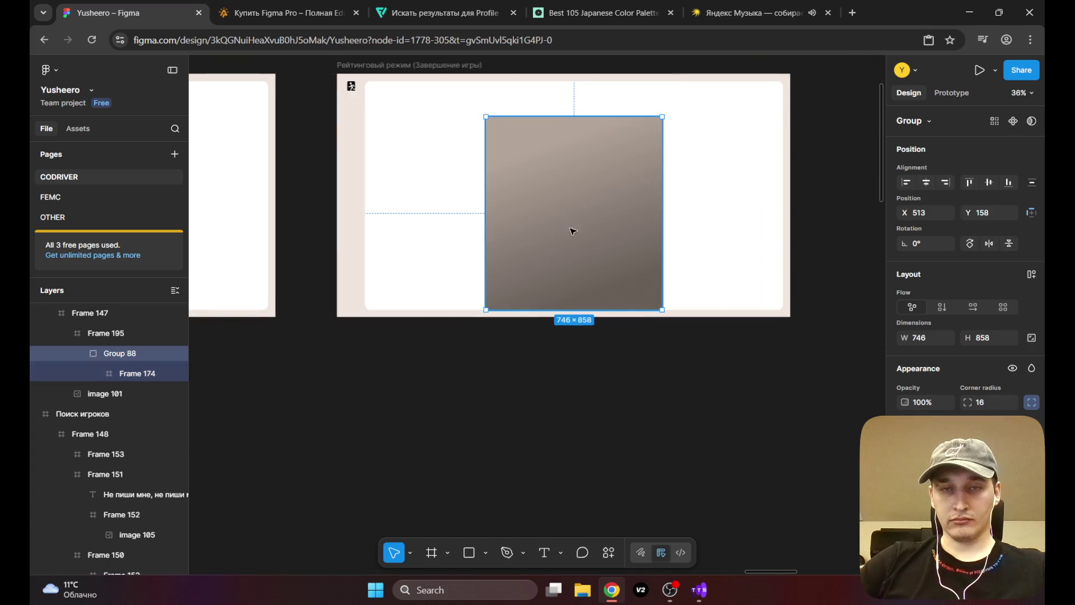
click(828, 210)
click(580, 310)
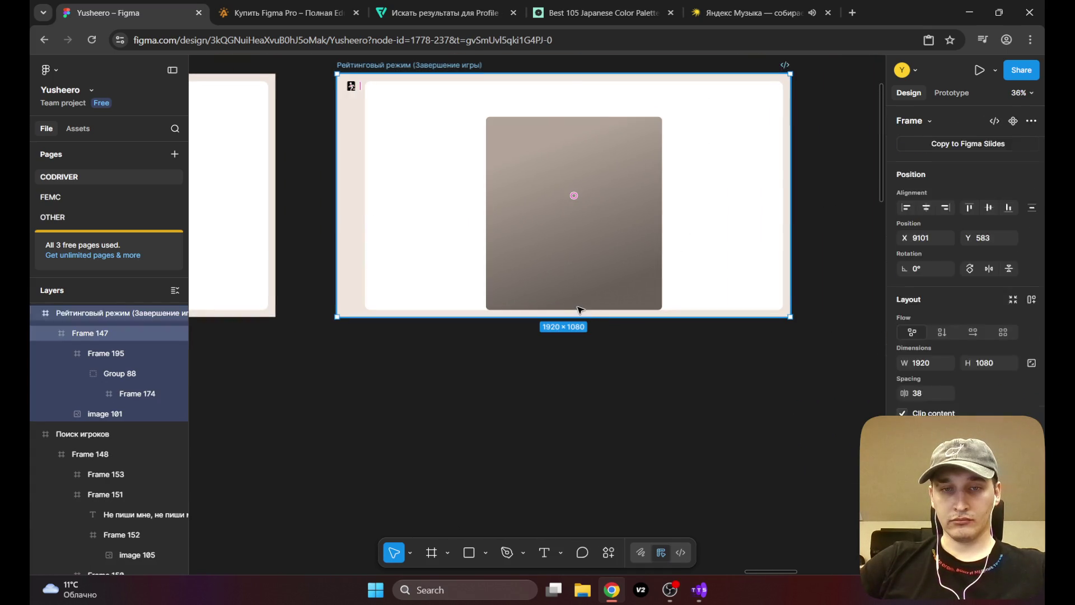
double_click(580, 310)
double_click(495, 300)
double_click(494, 300)
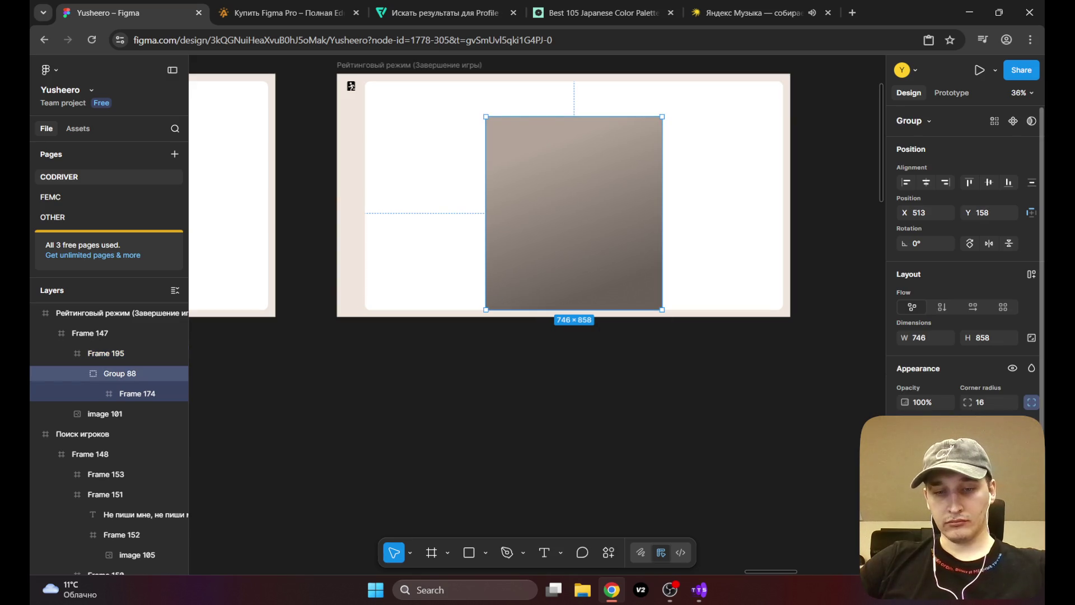
text(0)
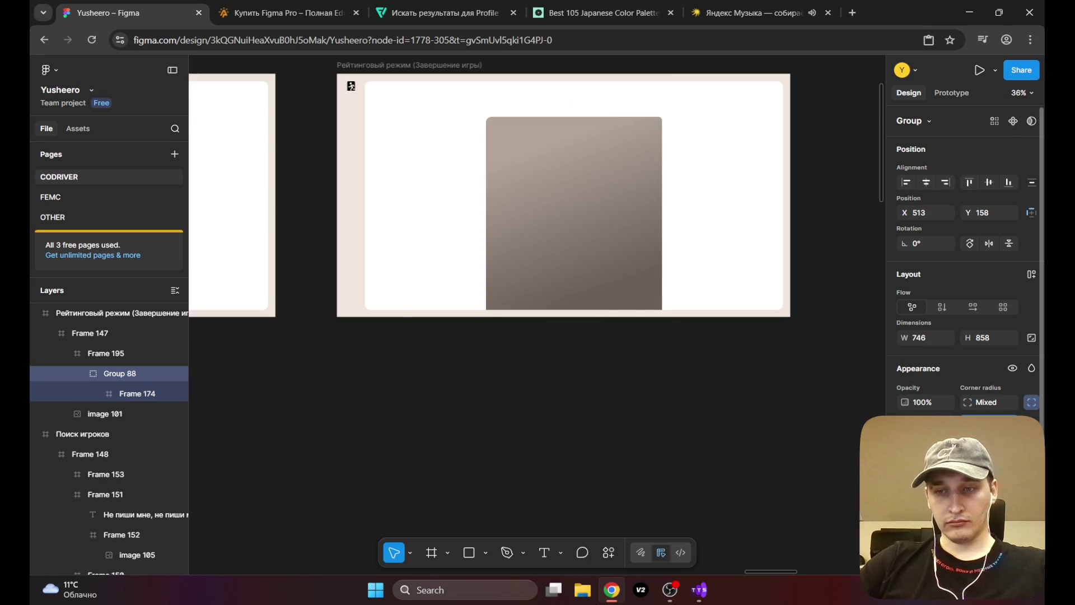
click(831, 149)
drag(636, 197, 629, 231)
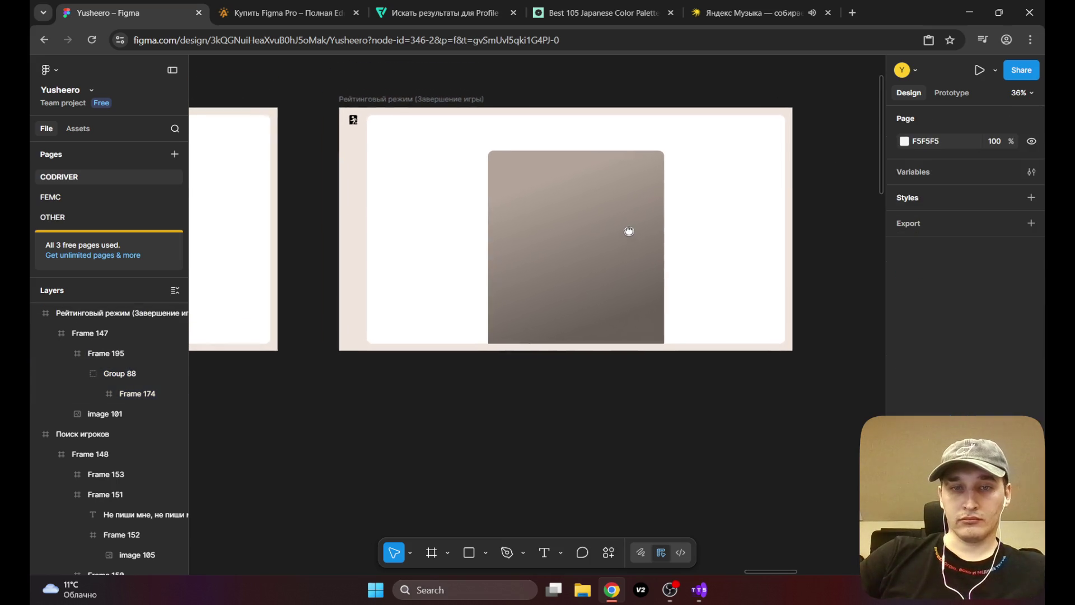
scroll(599, 238, up, 4)
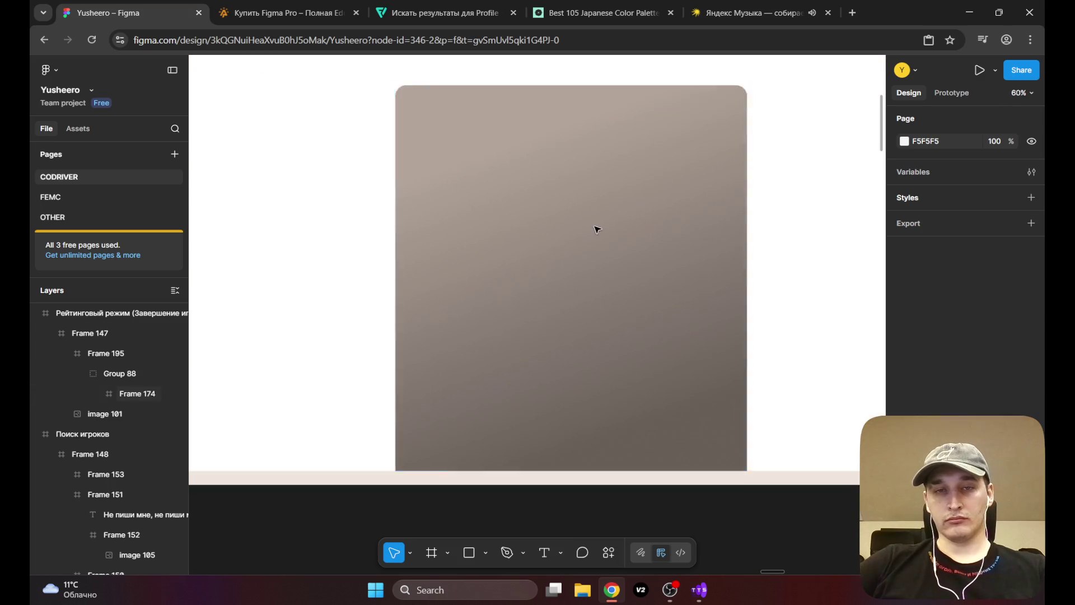
scroll(499, 204, down, 5)
scroll(534, 202, left, 3)
mouse_move(535, 203)
mouse_down()
mouse_move(770, 202)
mouse_move(784, 224)
mouse_up()
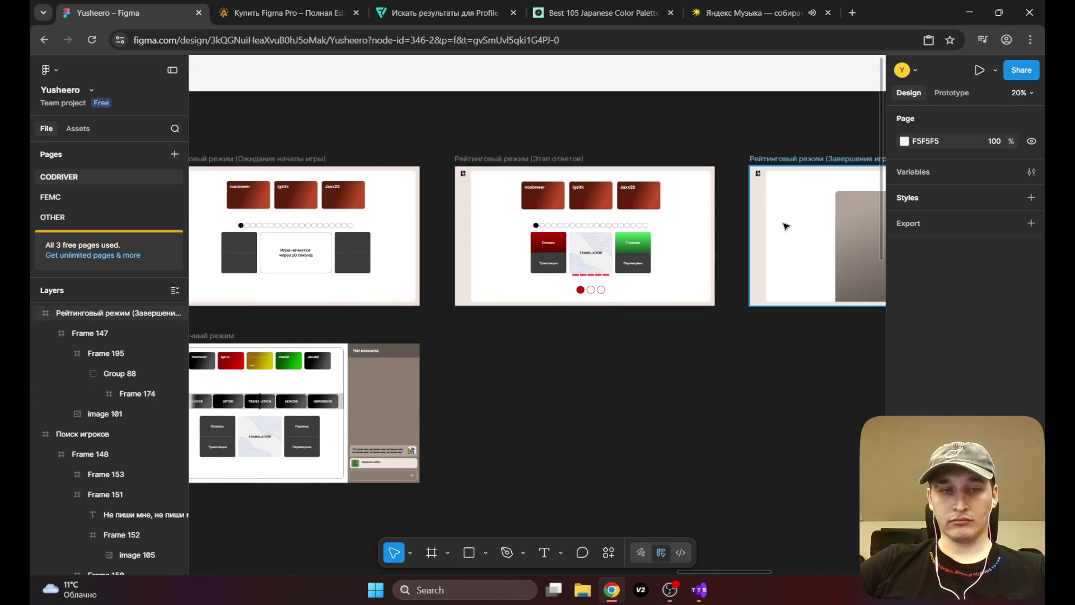
scroll(783, 224, left, 4)
scroll(784, 224, down, 1)
mouse_move(677, 226)
mouse_down()
mouse_move(607, 211)
mouse_move(462, 230)
mouse_move(680, 231)
mouse_move(392, 250)
mouse_up()
scroll(626, 222, up, 3)
scroll(625, 222, up, 2)
mouse_move(533, 237)
mouse_down()
mouse_move(422, 144)
mouse_move(460, 201)
mouse_move(425, 163)
mouse_up()
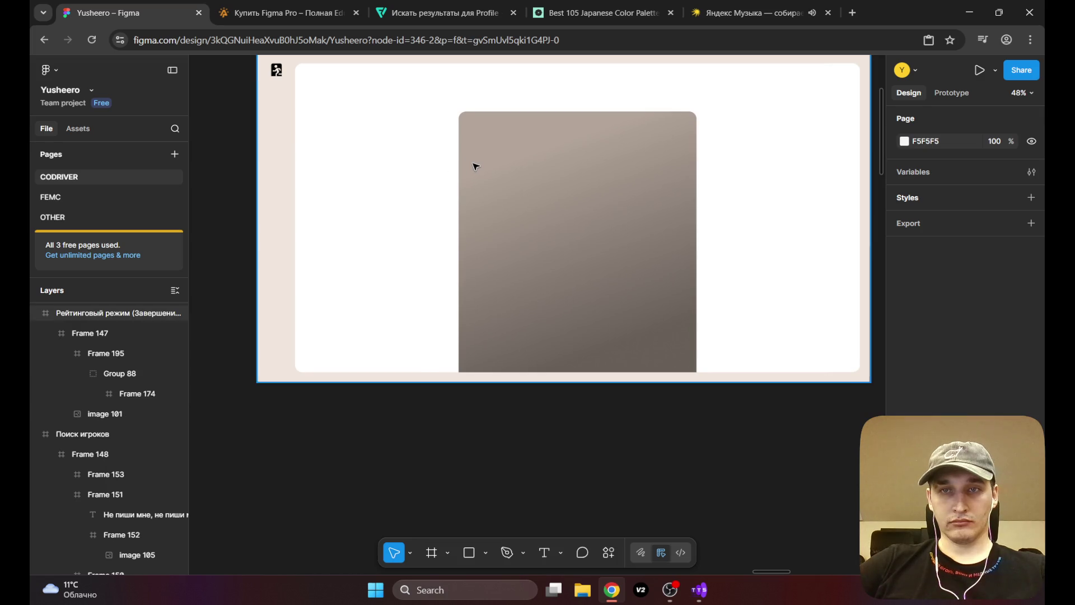
scroll(475, 166, right, 2)
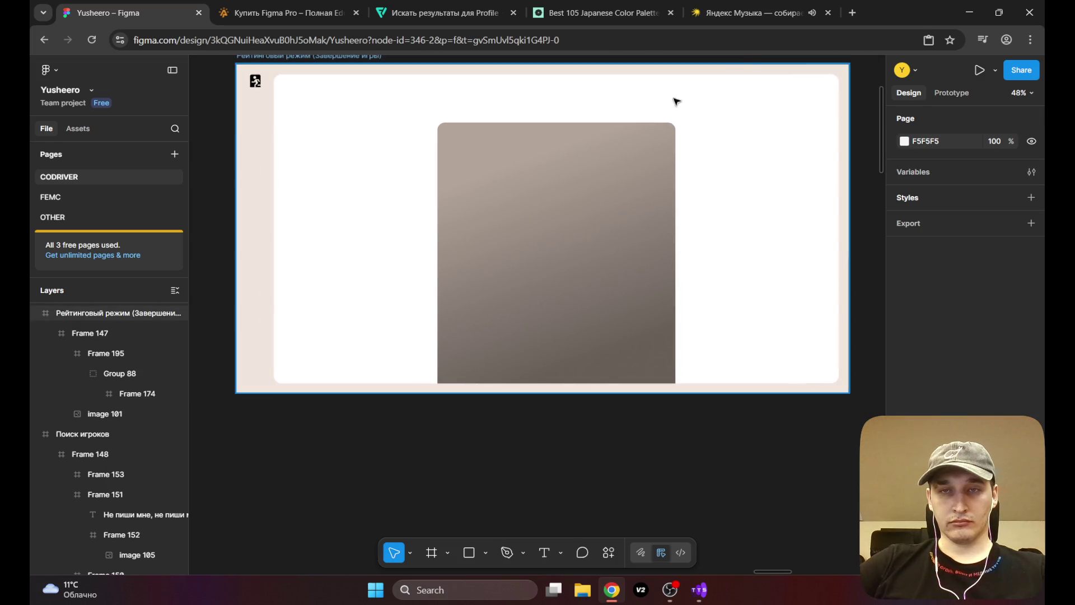
scroll(621, 300, up, 3)
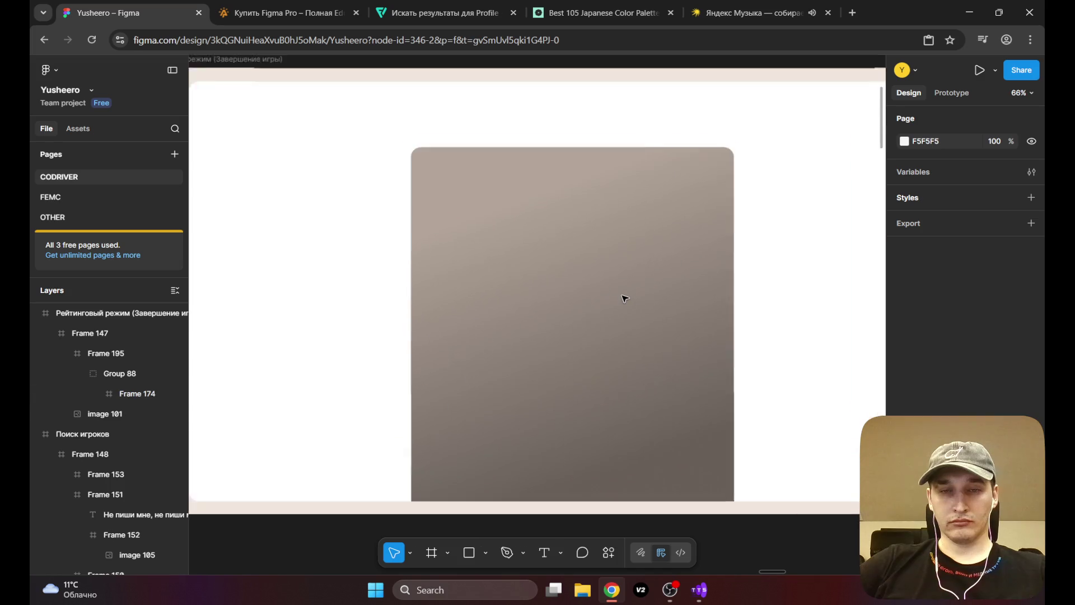
scroll(625, 298, down, 2)
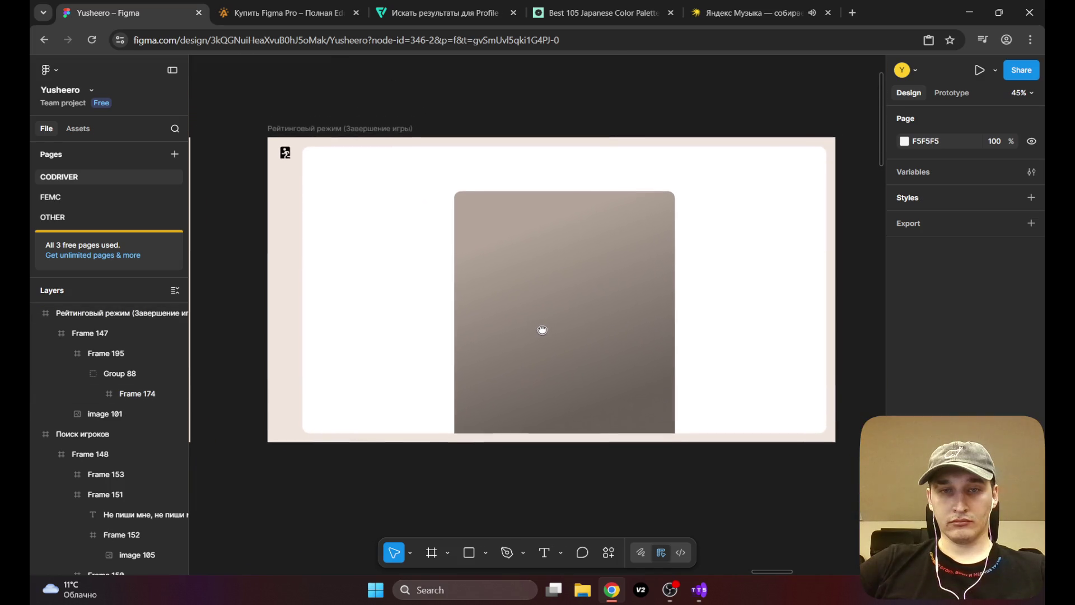
scroll(546, 240, down, 5)
mouse_move(435, 305)
mouse_down()
mouse_move(600, 228)
mouse_move(703, 218)
mouse_move(531, 307)
mouse_move(718, 266)
mouse_move(777, 317)
mouse_move(680, 305)
mouse_up()
scroll(539, 309, up, 3)
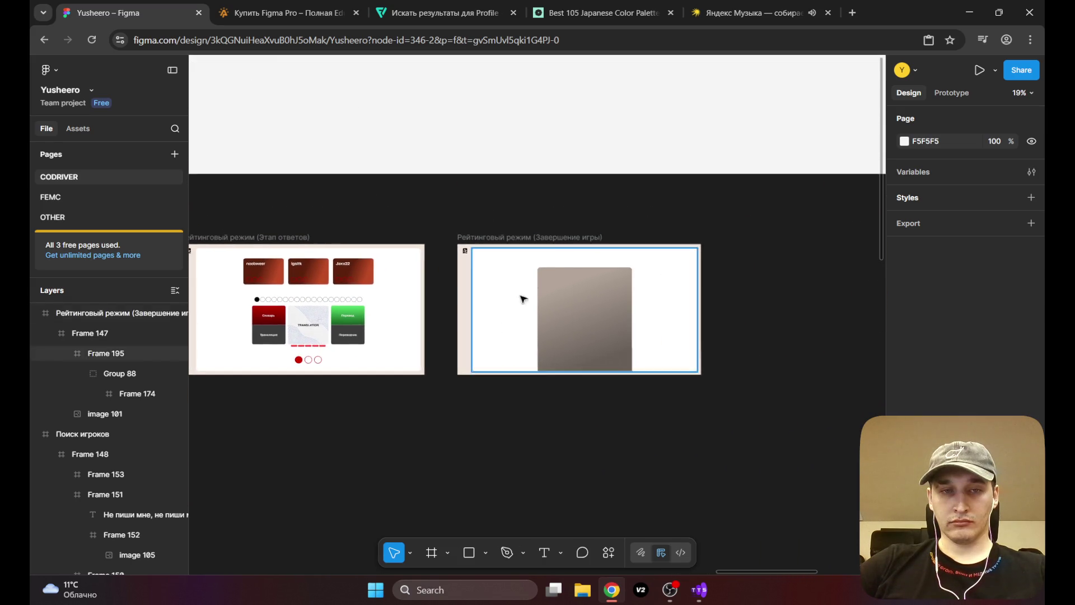
scroll(587, 295, up, 2)
click(571, 296)
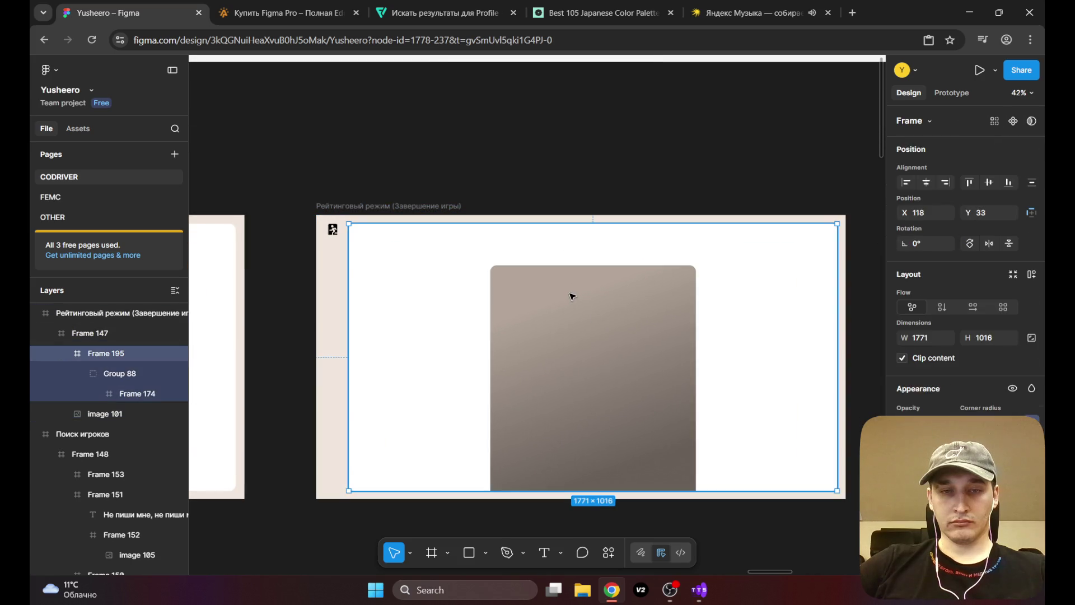
click(575, 295)
mouse_move(439, 312)
mouse_down()
mouse_move(473, 250)
mouse_move(648, 259)
mouse_move(591, 264)
mouse_move(423, 233)
mouse_move(684, 231)
mouse_move(404, 229)
mouse_up()
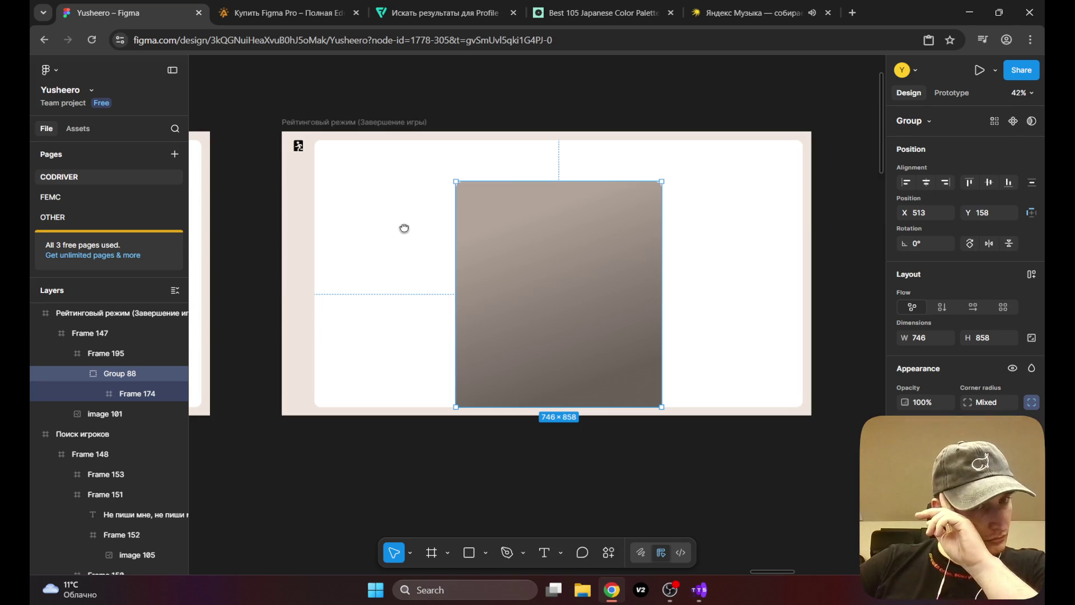
double_click(511, 227)
scroll(721, 319, left, 8)
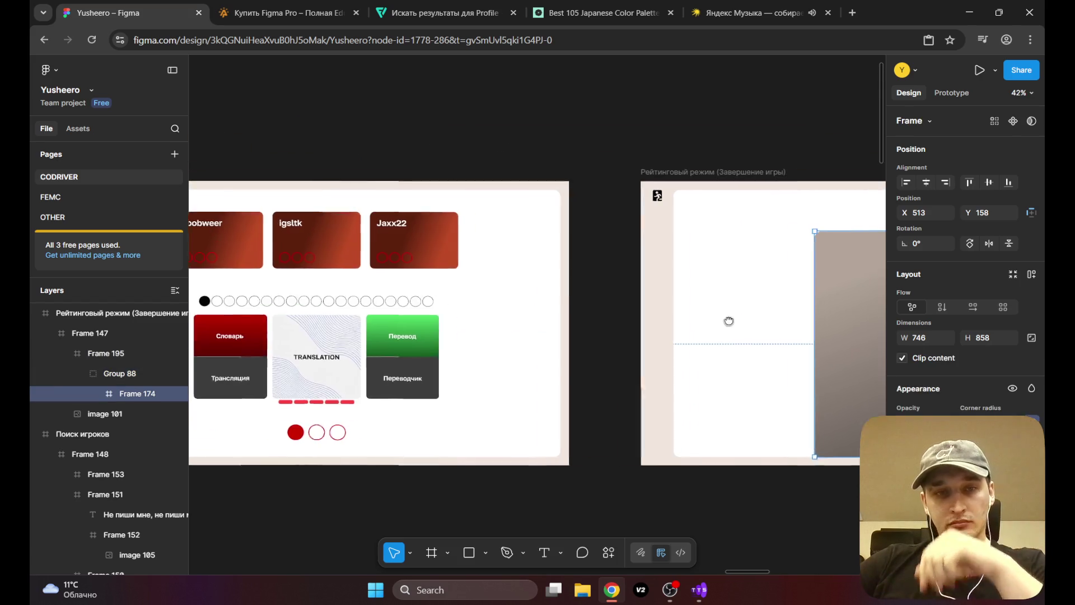
scroll(608, 323, left, 1)
Step: Paste the answers-stage noobweer card into the taupe panel near its top-left
click(380, 241)
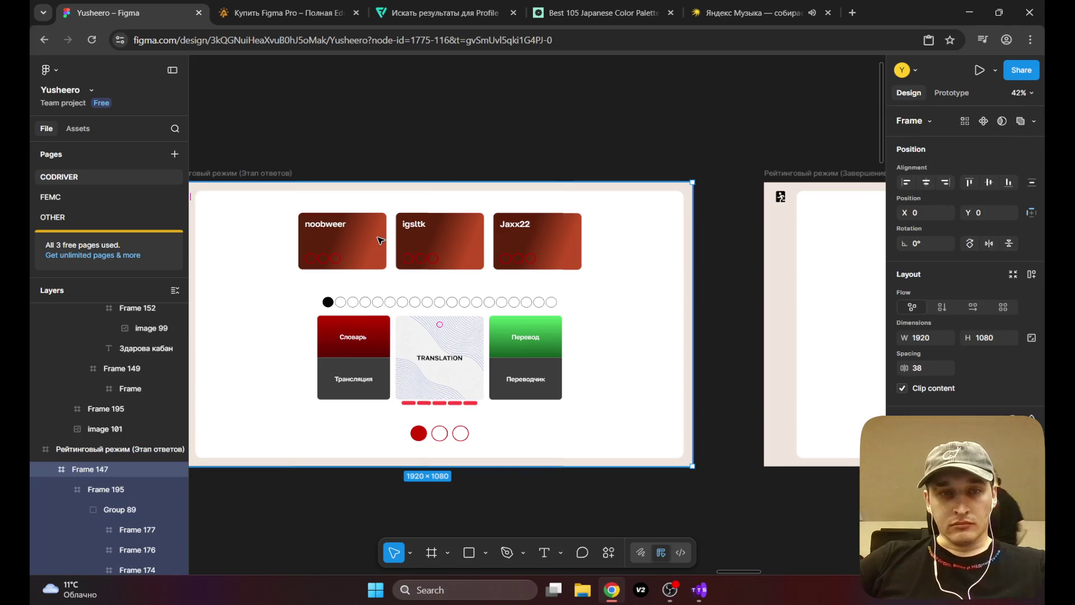
click(380, 240)
click(380, 240)
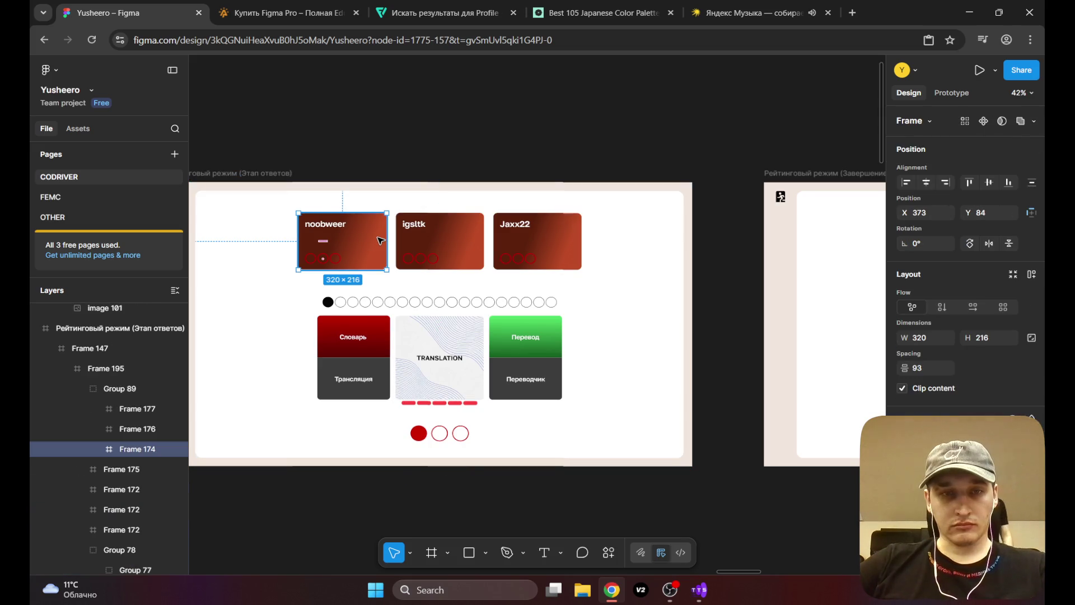
scroll(261, 312, right, 10)
scroll(261, 311, right, 5)
click(529, 266)
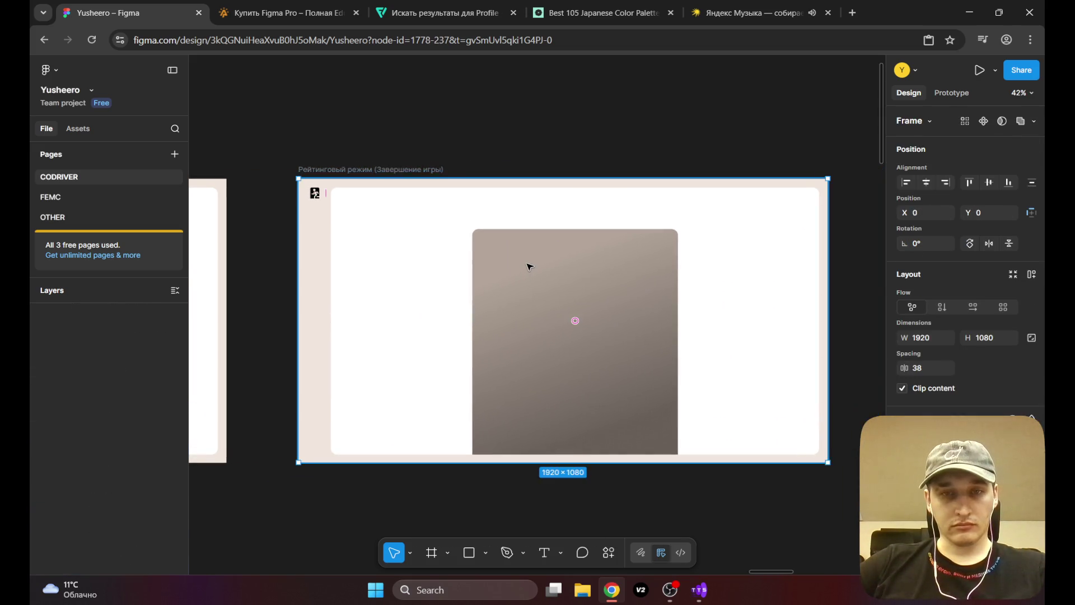
click(530, 266)
key(ctrl+v)
mouse_move(527, 263)
mouse_down()
mouse_move(540, 264)
mouse_move(512, 263)
mouse_up()
Step: Delete the three red circles from the pasted card
scroll(536, 268, up, 5)
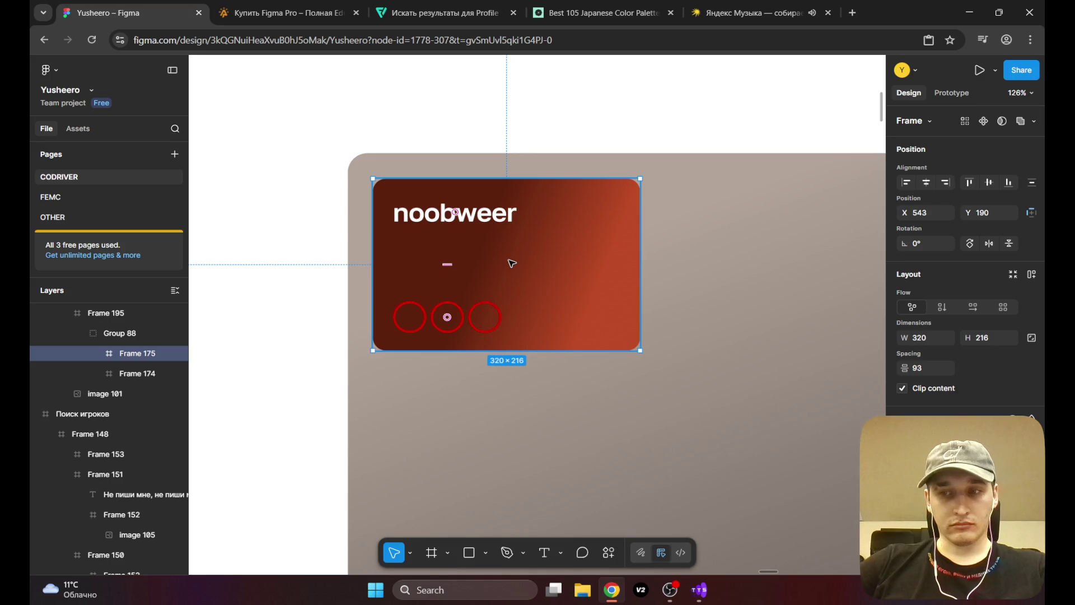
scroll(511, 263, down, 5)
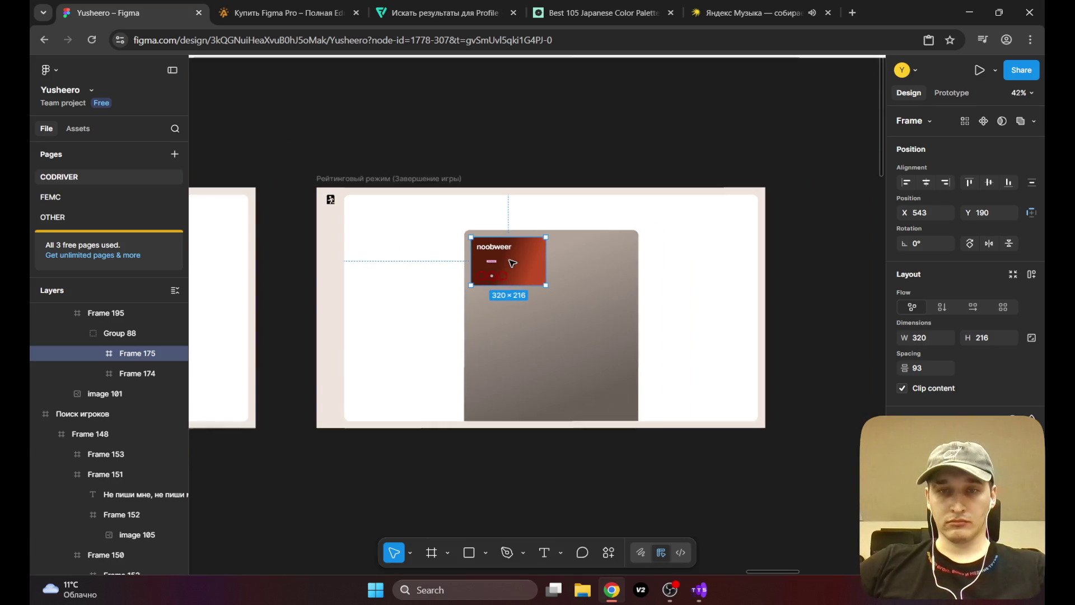
scroll(504, 272, up, 3)
scroll(504, 273, up, 2)
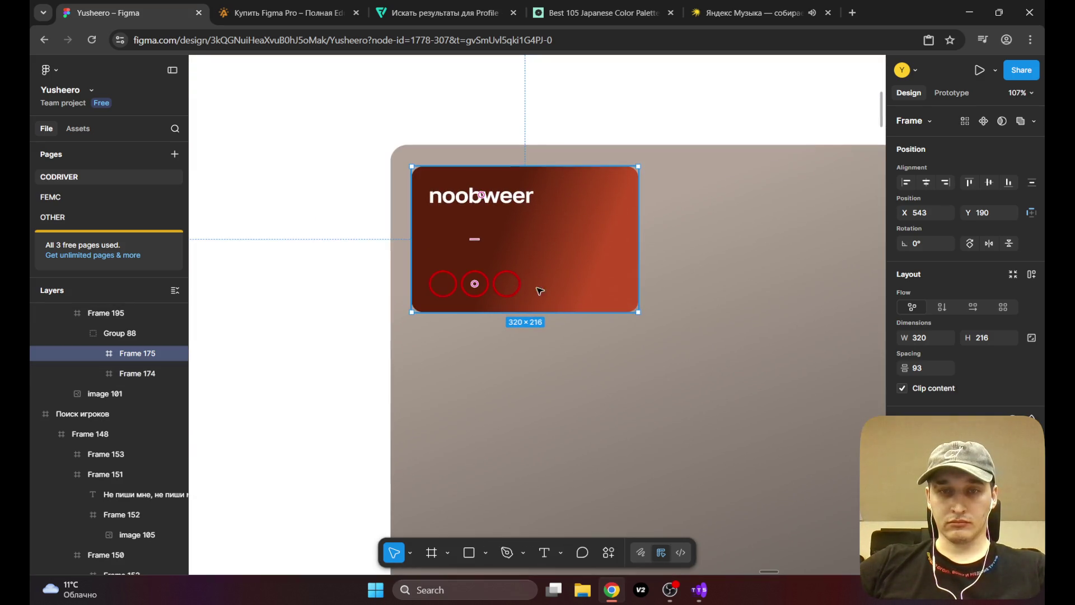
click(508, 285)
key(Delete)
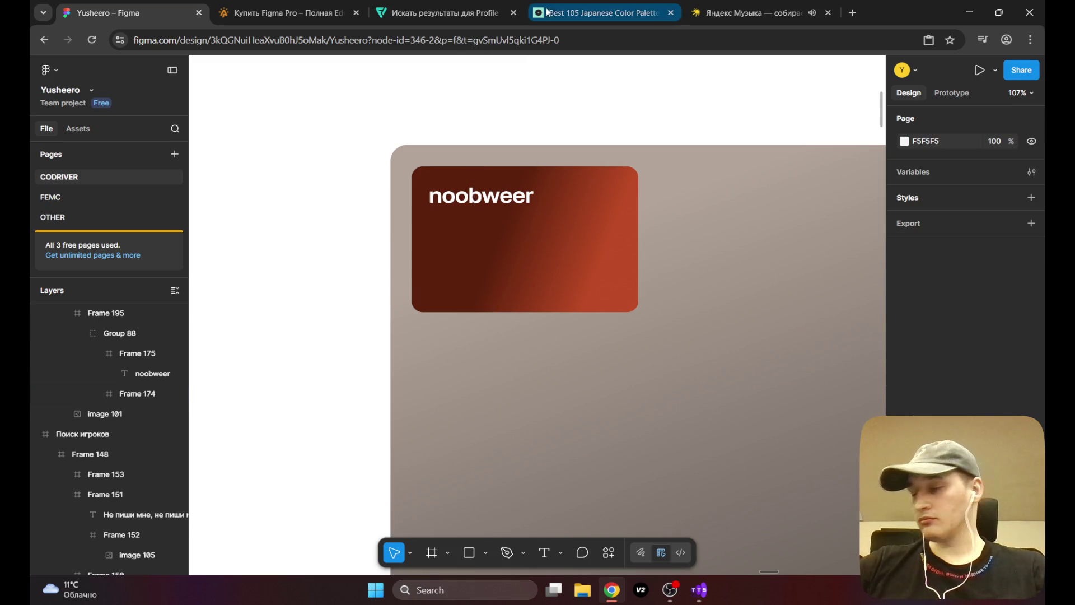
Step: Shrink the pasted noobweer card to 272 × 184 and check its name's font size
click(547, 280)
double_click(582, 283)
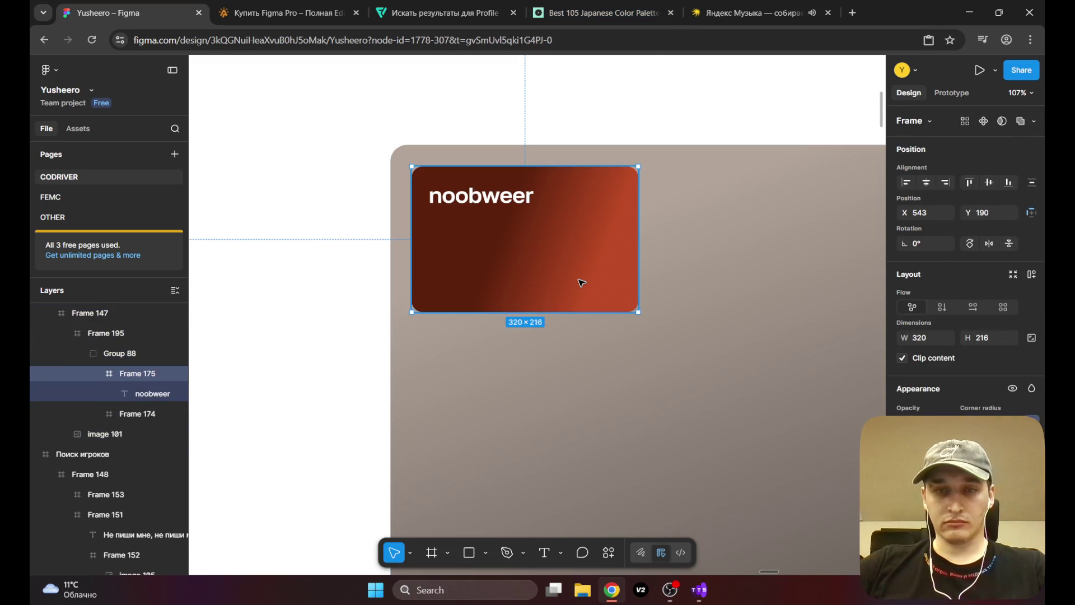
drag(632, 306, 607, 290)
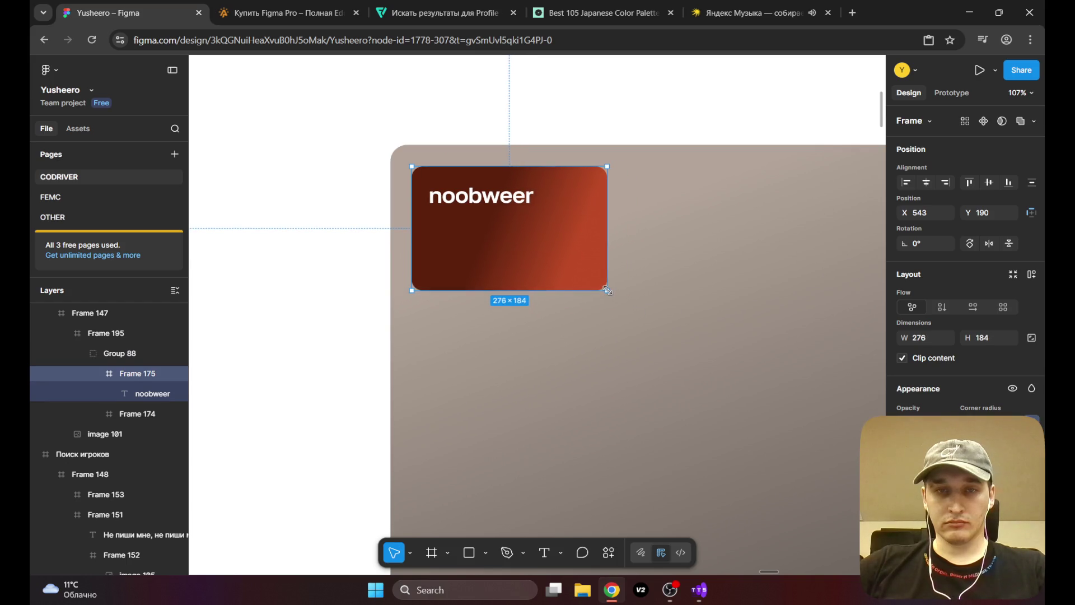
click(479, 200)
click(991, 442)
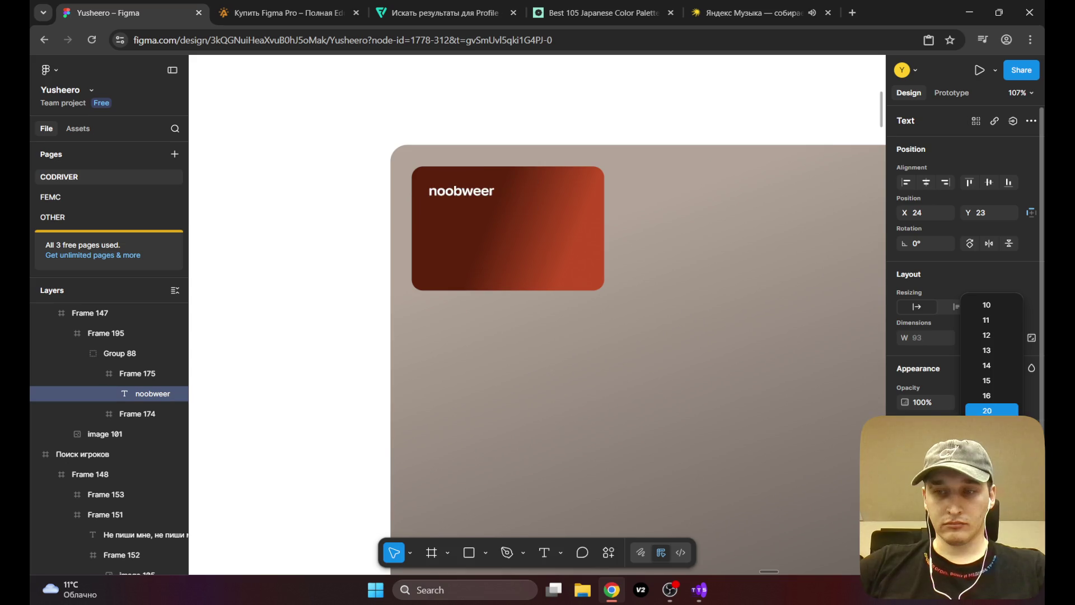
click(480, 152)
Step: Nudge the card to X 549, Y 190 and centre the view on the game-end screen
scroll(526, 241, down, 5)
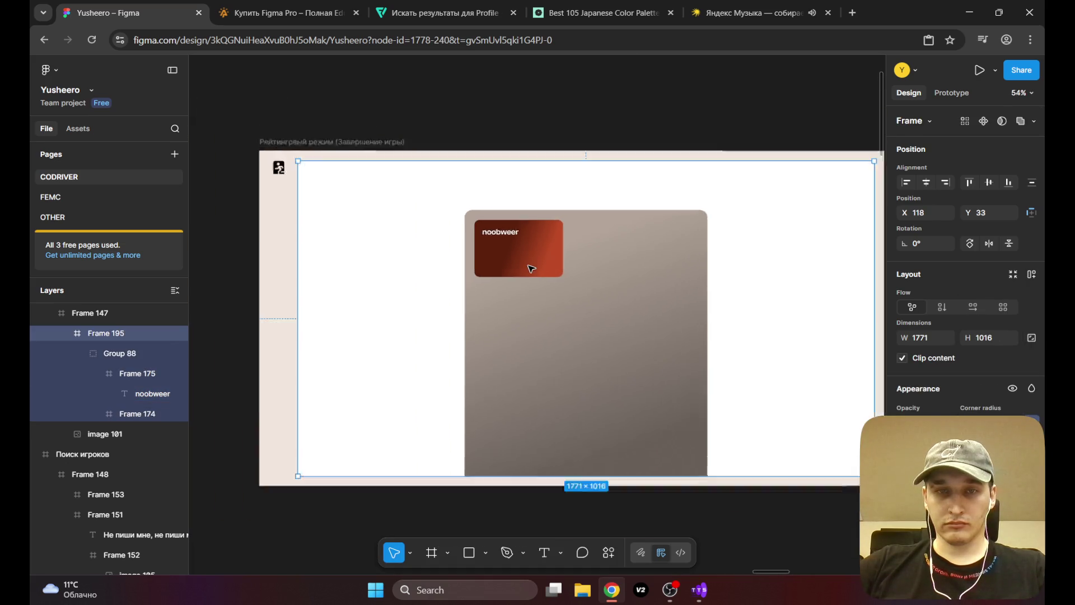
scroll(537, 291, up, 6)
scroll(504, 264, down, 8)
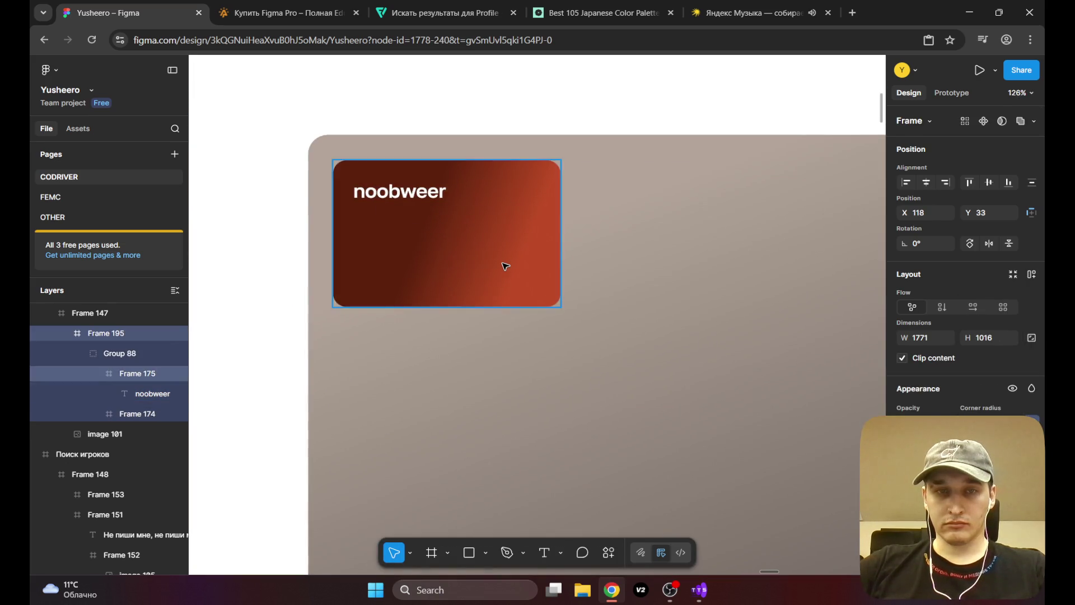
drag(501, 303, 660, 260)
scroll(538, 303, up, 10)
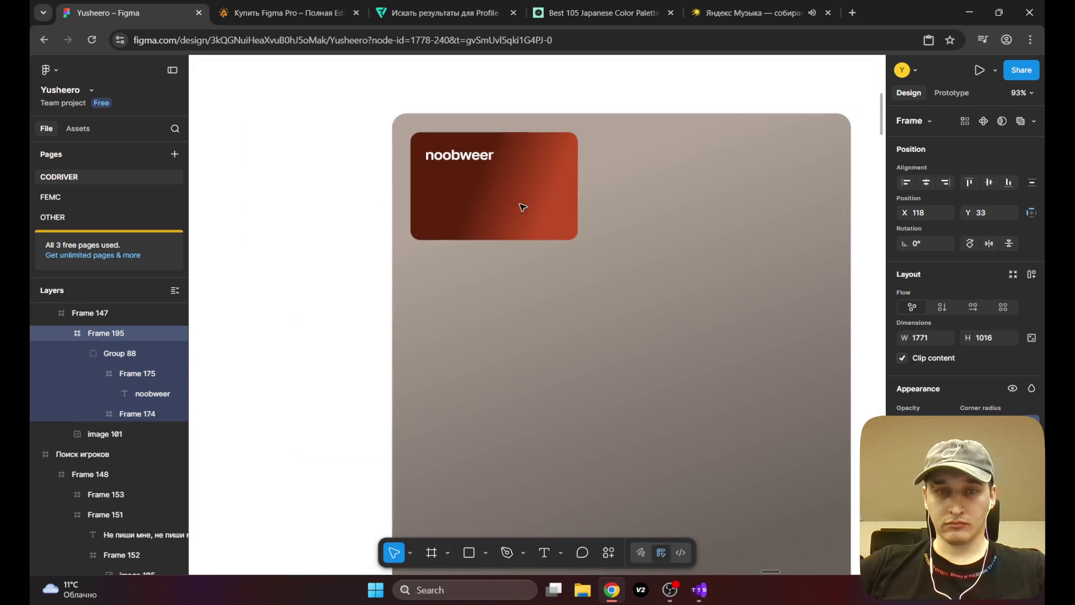
click(512, 201)
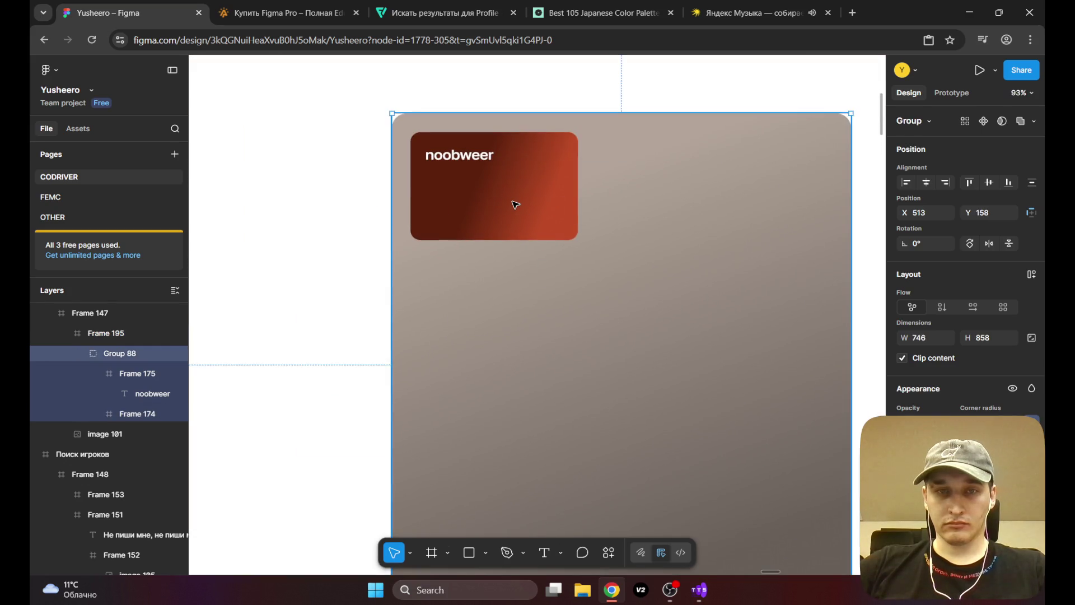
click(492, 201)
drag(492, 201, 493, 207)
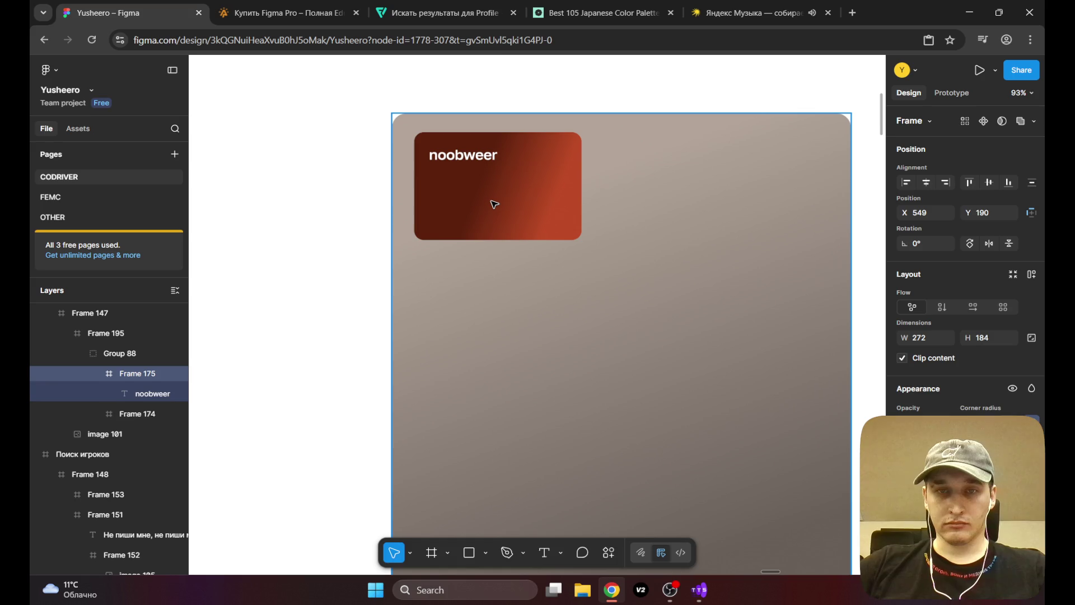
click(622, 200)
scroll(560, 305, down, 5)
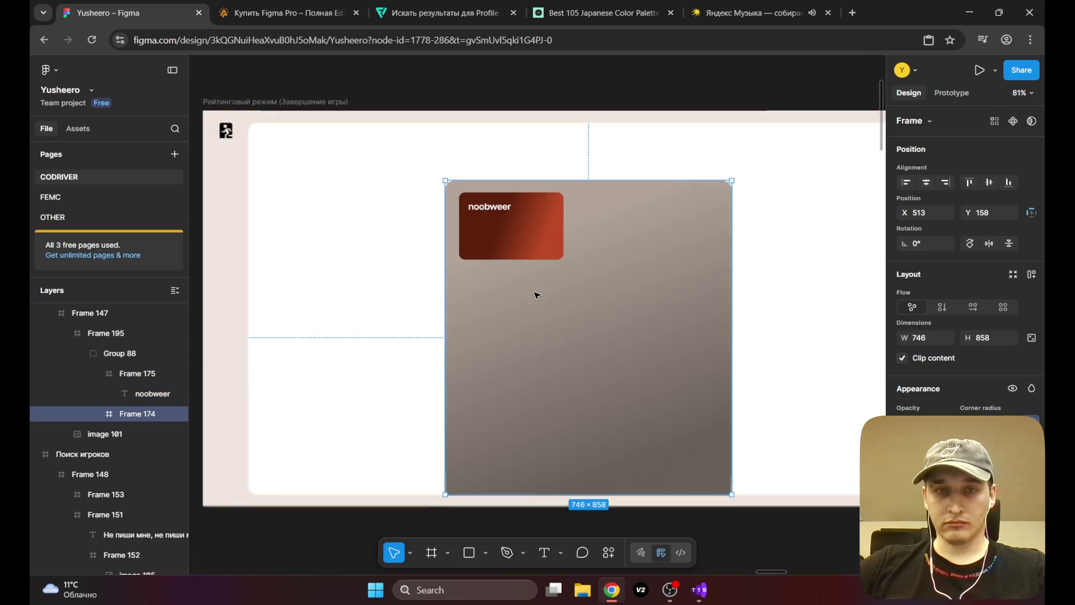
mouse_move(538, 305)
mouse_down()
mouse_move(616, 260)
mouse_move(726, 251)
mouse_move(502, 247)
mouse_move(674, 247)
mouse_up()
scroll(675, 250, down, 5)
scroll(691, 252, up, 4)
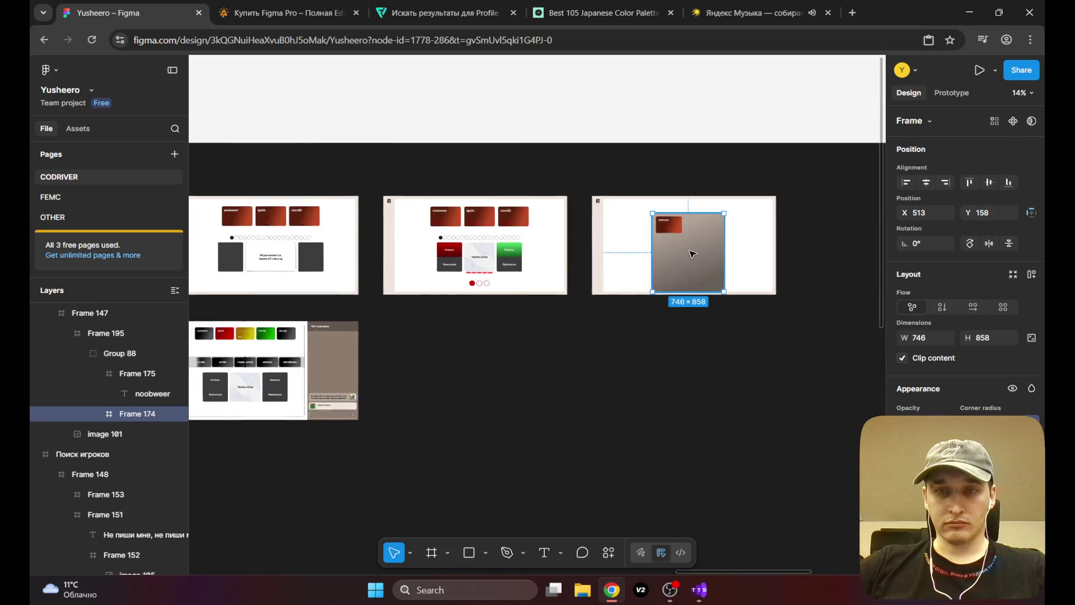
mouse_move(480, 259)
mouse_down()
mouse_move(623, 211)
mouse_move(619, 175)
mouse_move(525, 193)
mouse_move(808, 219)
mouse_move(349, 240)
mouse_move(412, 254)
mouse_move(717, 242)
mouse_move(307, 284)
mouse_up()
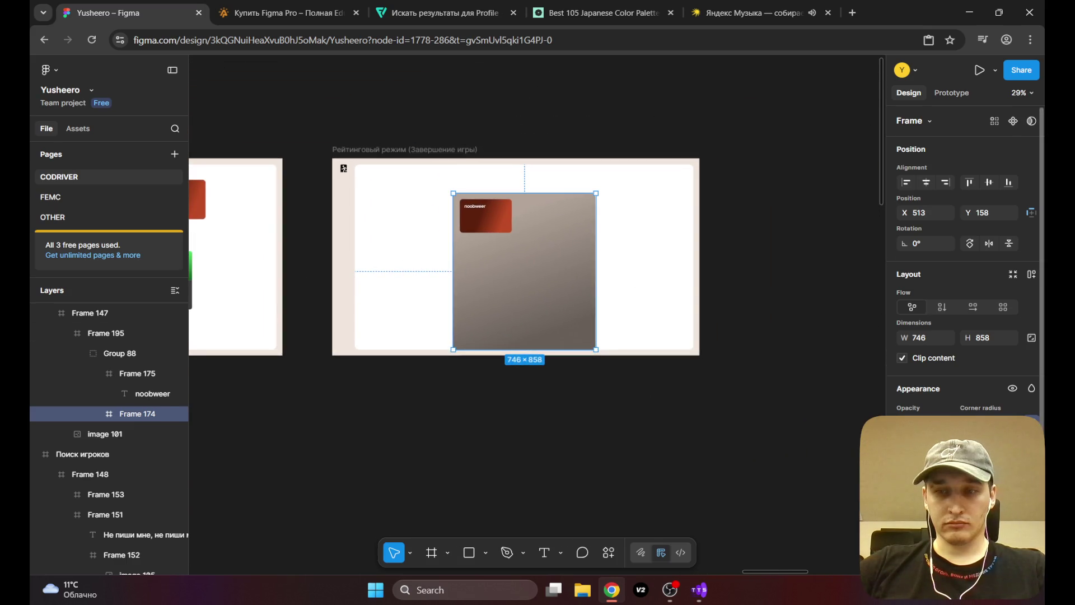
Step: Set Frame 174's top gradient stop to bright yellow FDF100
click(903, 482)
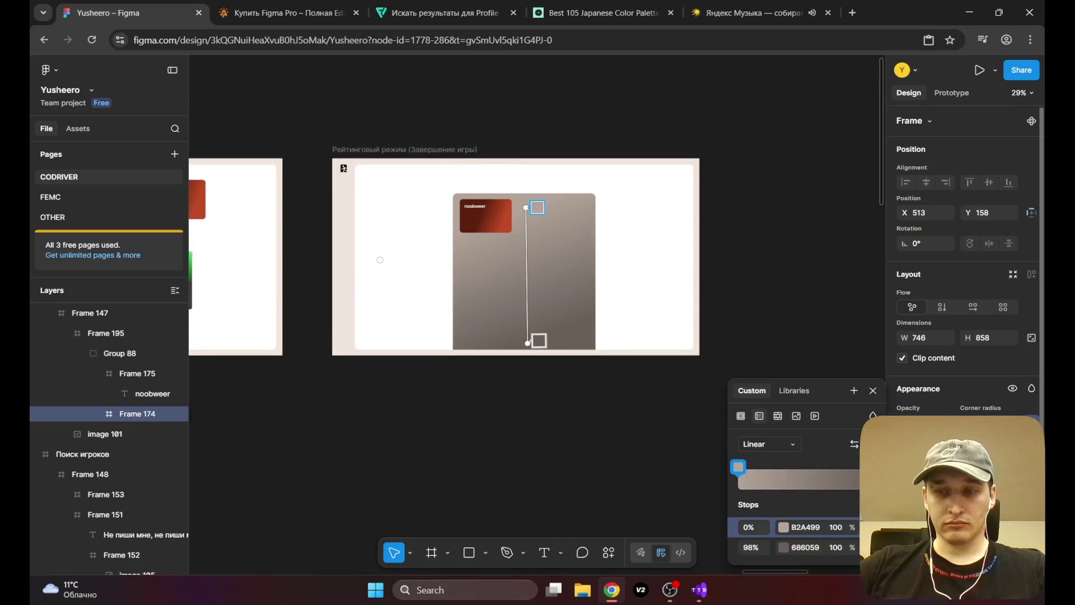
click(784, 527)
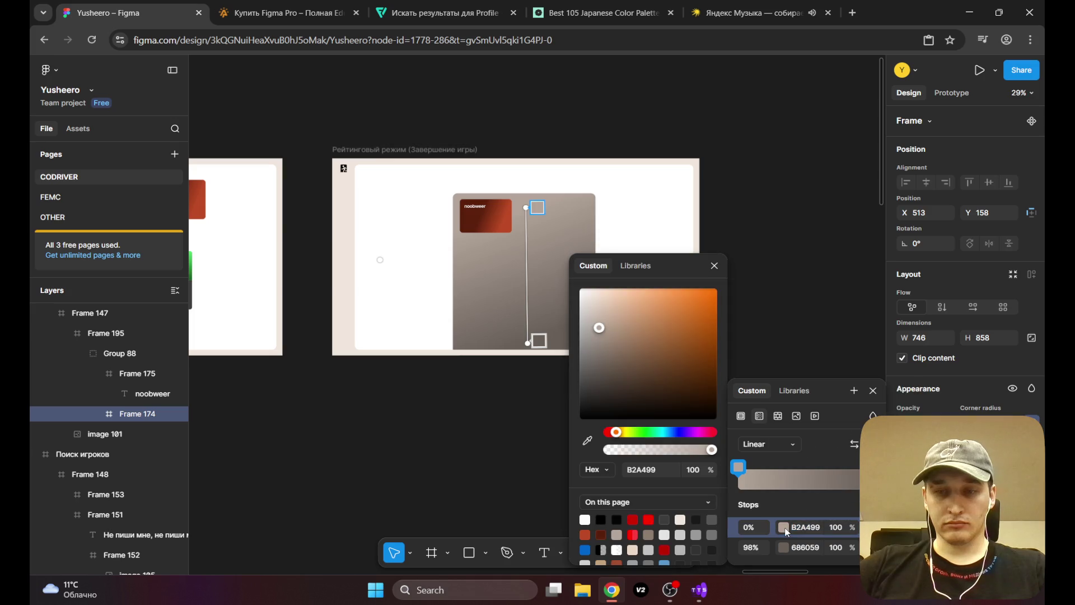
click(625, 432)
drag(689, 335, 723, 295)
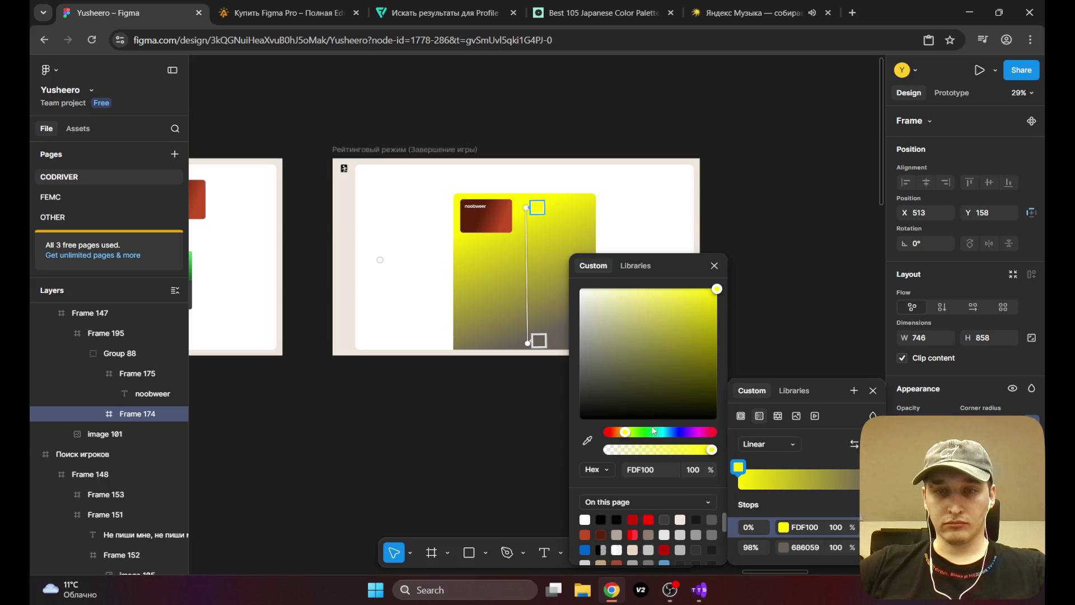
Step: Set the bottom gradient stop to dark brown 6A2F00
click(797, 547)
click(797, 547)
click(797, 548)
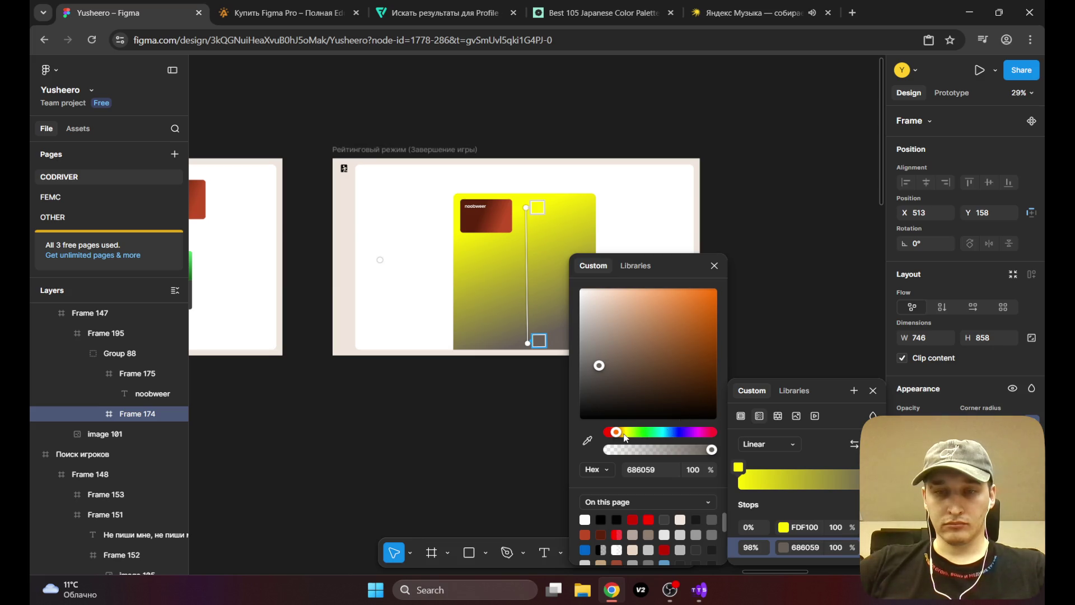
click(698, 330)
mouse_move(706, 332)
mouse_down()
mouse_move(717, 320)
mouse_move(720, 369)
mouse_up()
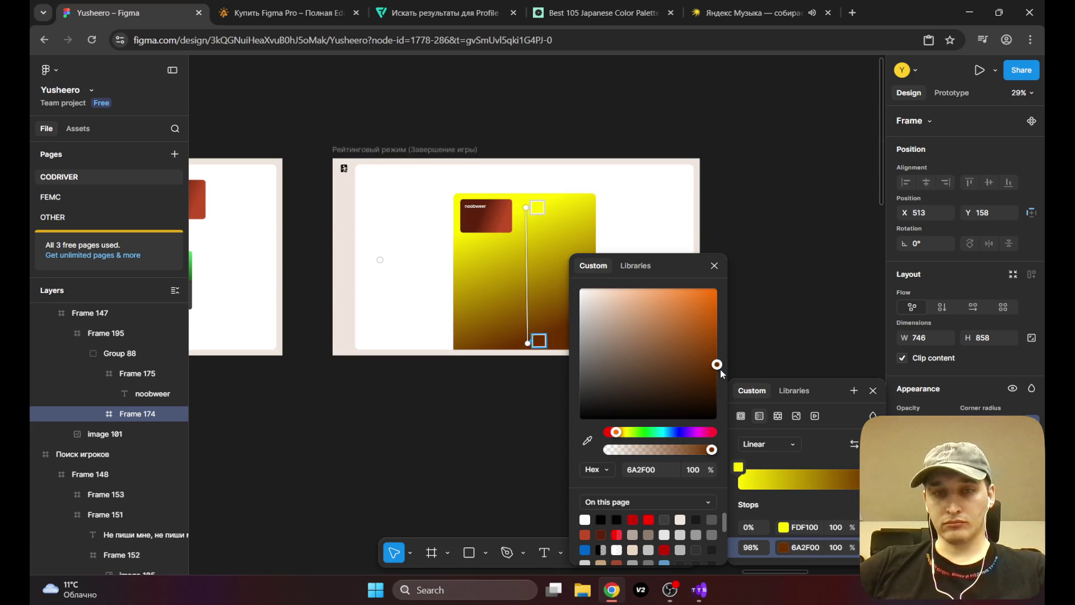
Step: Reposition the stops so yellow sits at 0% and brown at 100%
drag(540, 340, 537, 323)
click(537, 210)
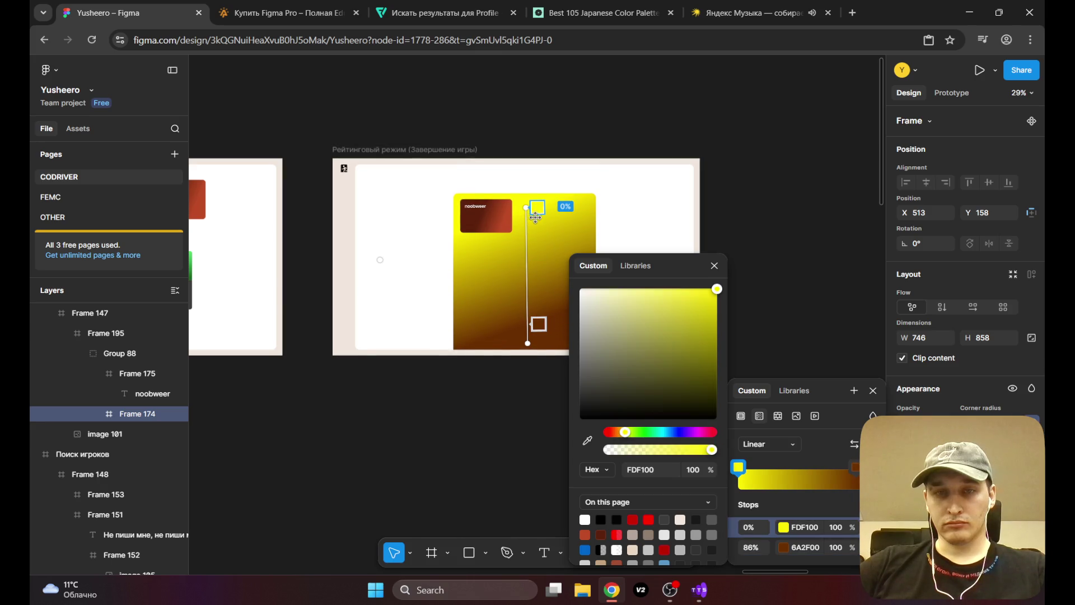
mouse_move(537, 207)
mouse_down()
mouse_move(535, 225)
mouse_move(537, 208)
mouse_up()
click(538, 324)
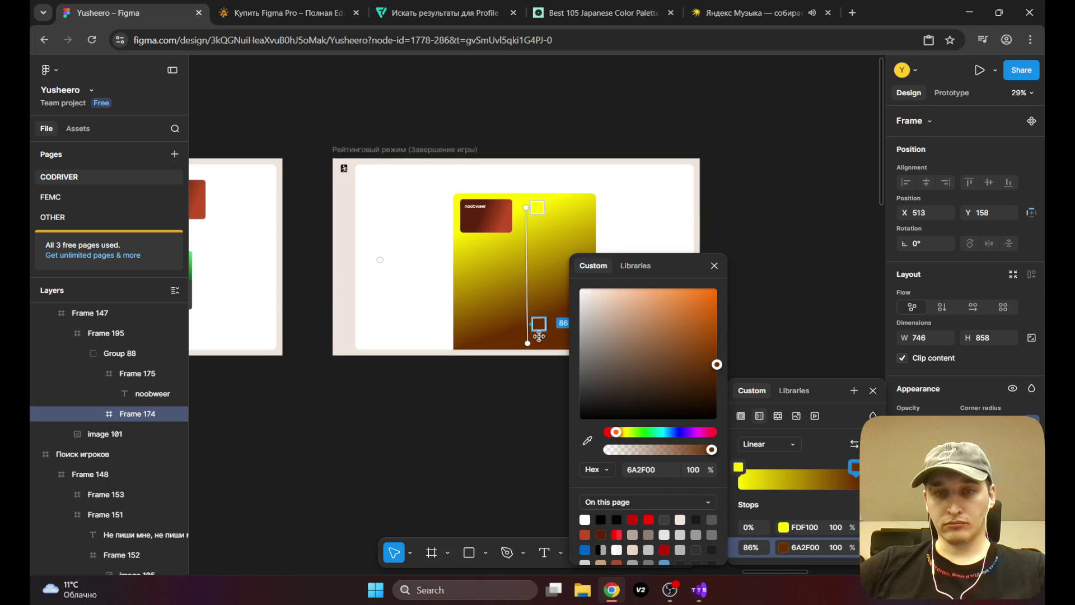
mouse_move(538, 325)
mouse_down()
mouse_move(539, 348)
mouse_move(504, 330)
mouse_move(491, 350)
mouse_move(473, 334)
mouse_move(485, 342)
mouse_up()
key(Escape)
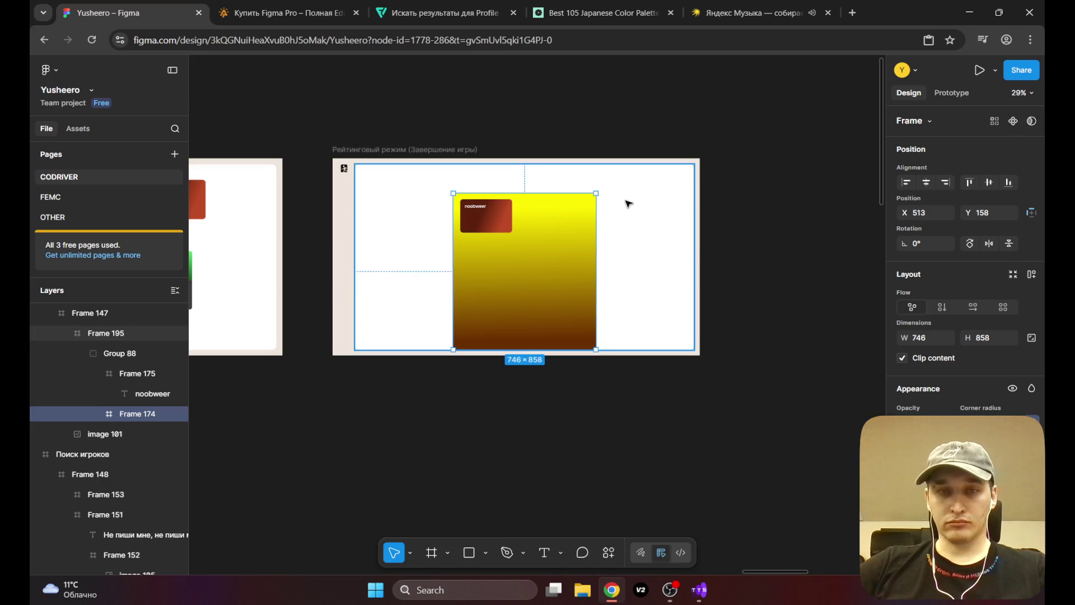
Step: Select the yellow background panel Frame 174
click(606, 128)
scroll(504, 243, up, 5)
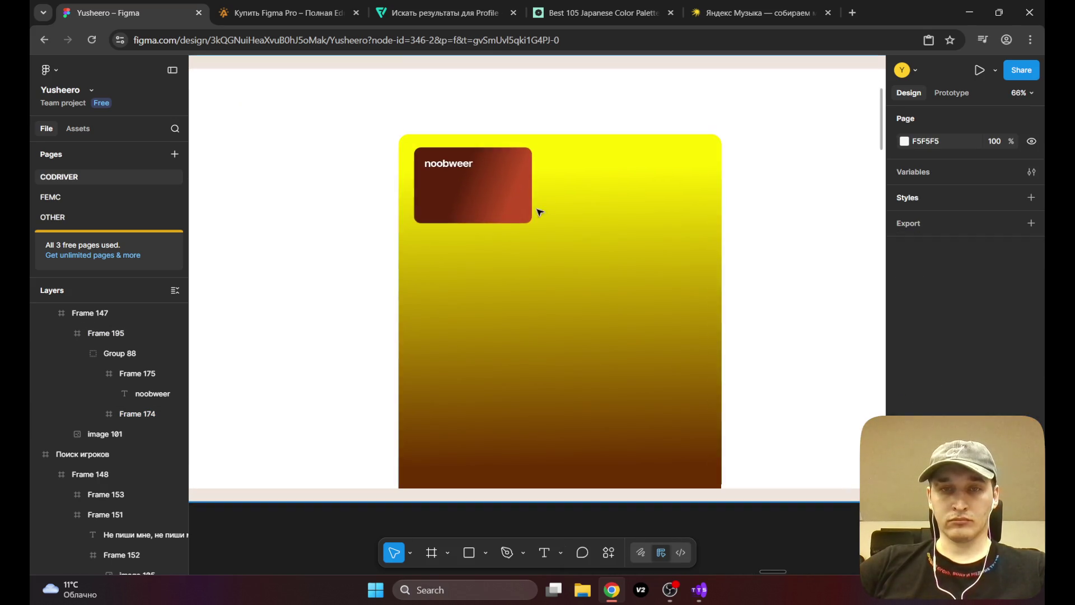
click(517, 180)
double_click(517, 180)
double_click(516, 181)
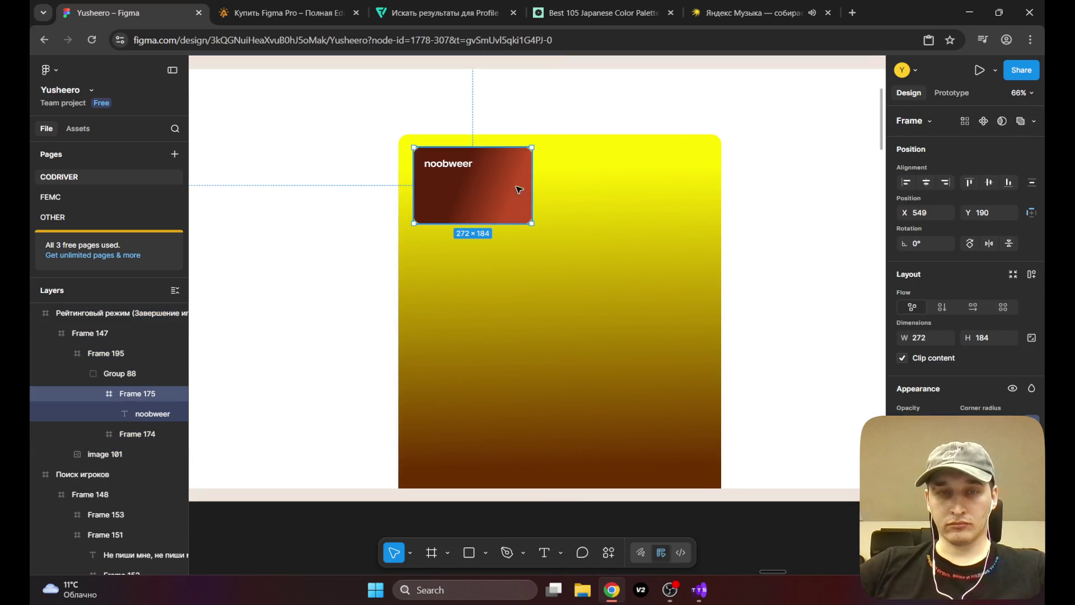
click(577, 159)
Step: Draw a new 746 × 267 frame across the panel's top at X 0, Y 0
key(f)
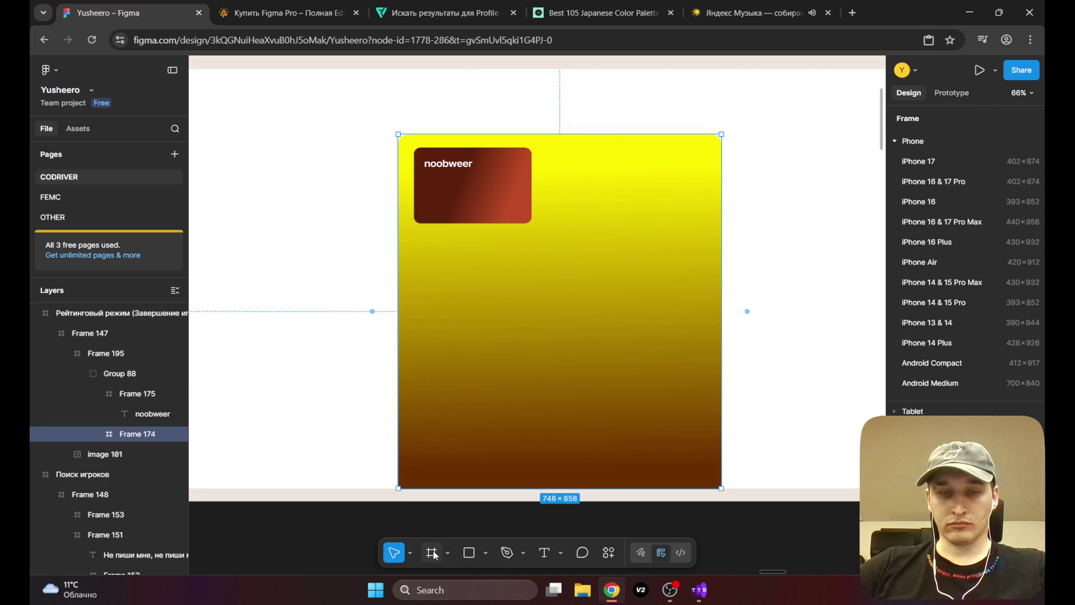
mouse_move(709, 137)
mouse_down()
mouse_move(400, 228)
mouse_move(399, 245)
mouse_up()
drag(461, 138, 461, 133)
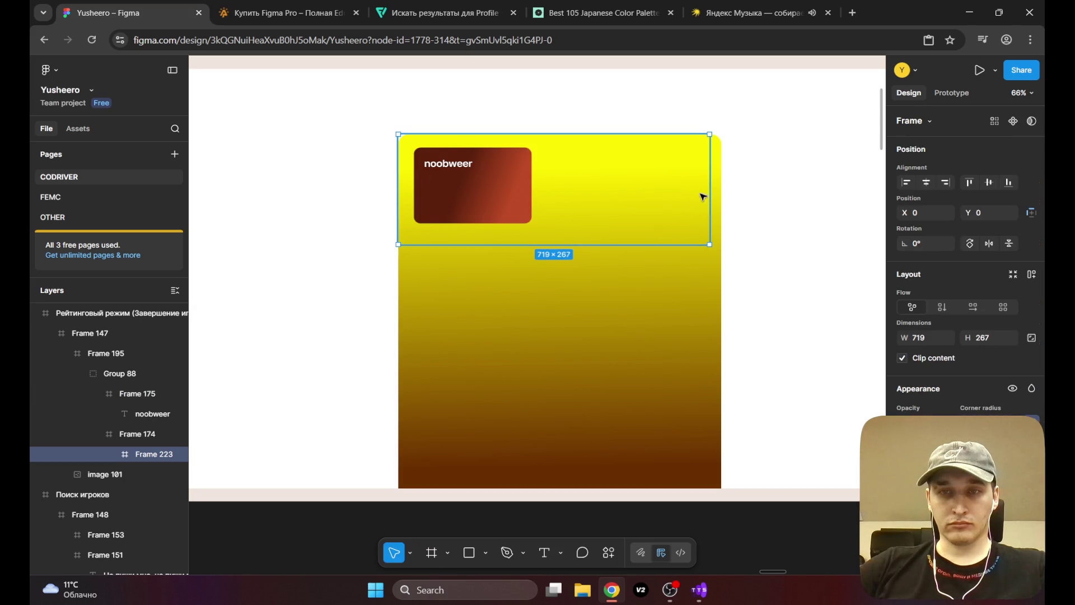
drag(710, 194, 720, 194)
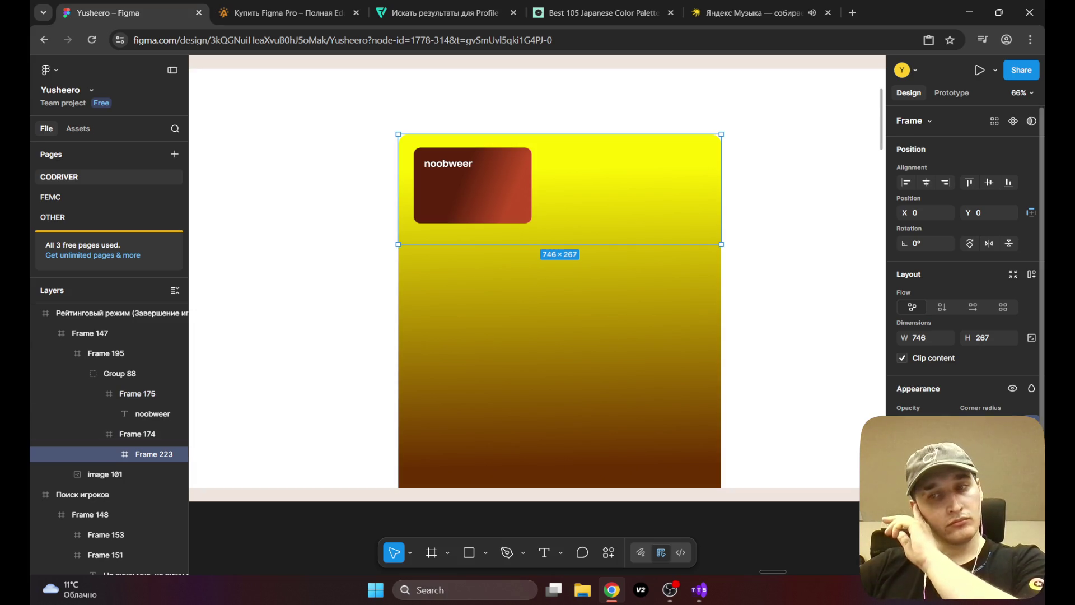
scroll(963, 252, down, 2)
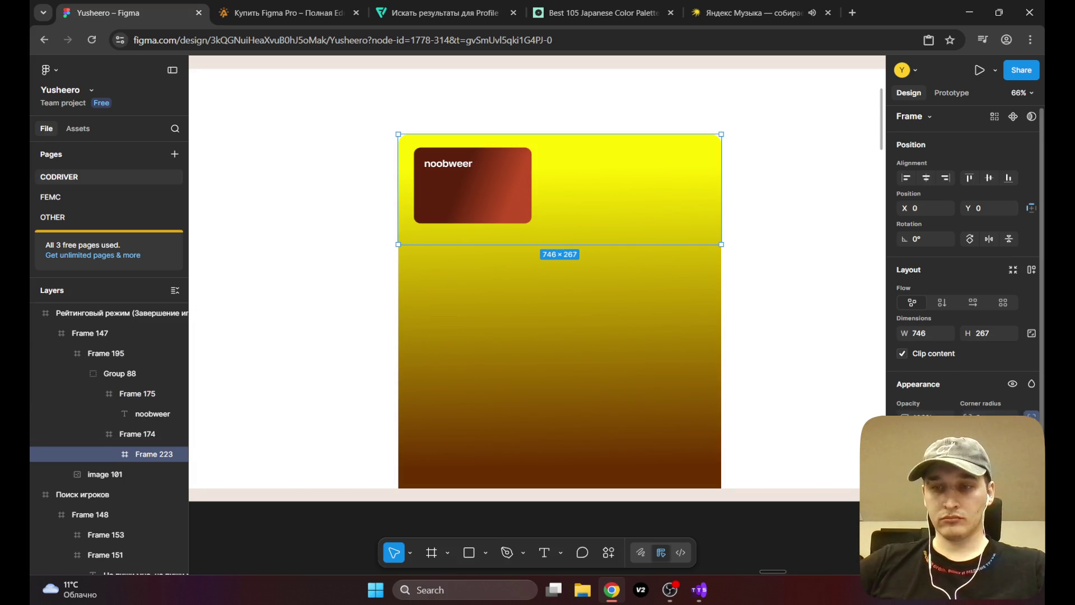
Step: Change Frame 223's colour from black to white FFFFFF
click(903, 461)
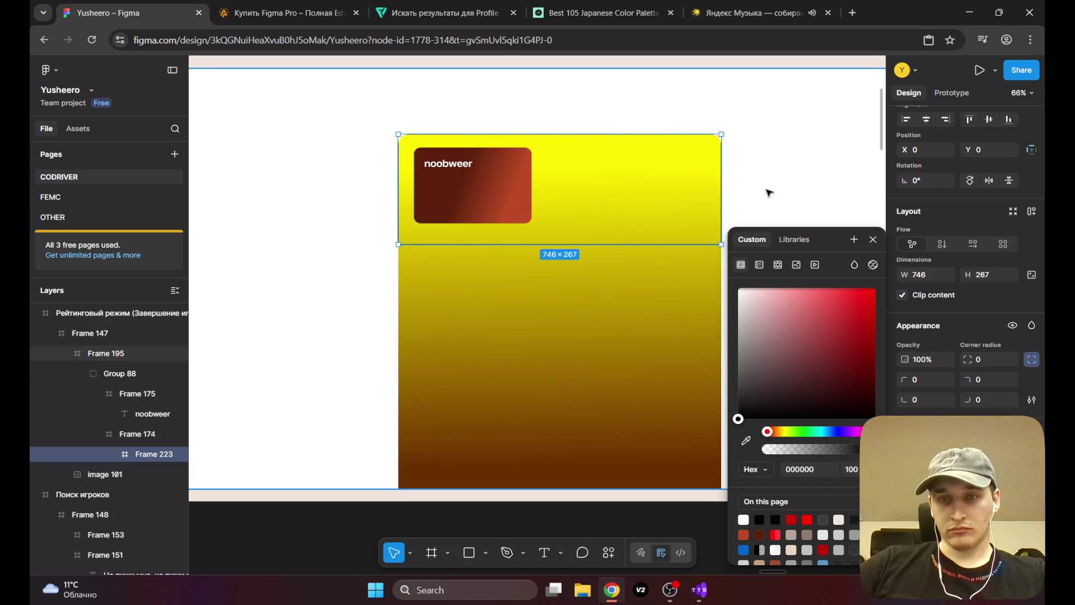
drag(745, 308, 728, 264)
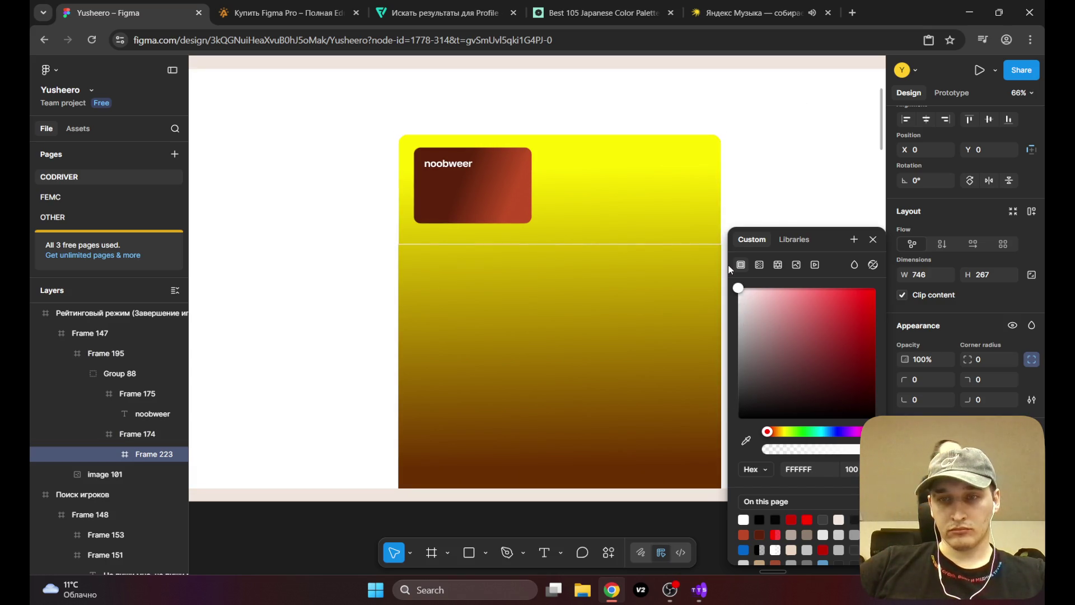
click(1031, 400)
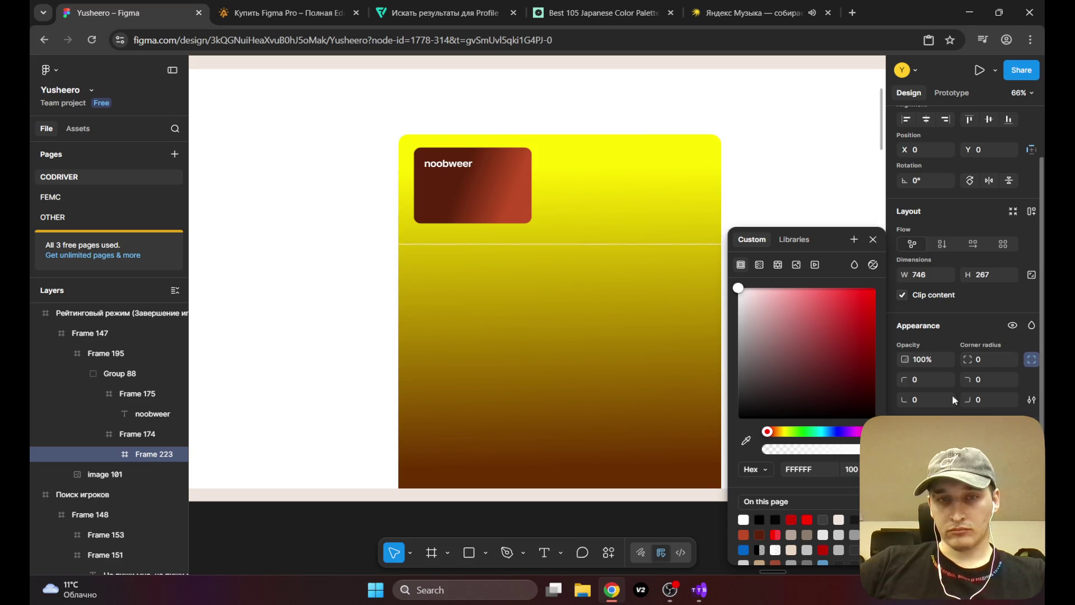
Step: Nudge the noobweer card Frame 175 to X 558, Y 199
click(331, 166)
scroll(331, 261, down, 5)
drag(334, 263, 456, 319)
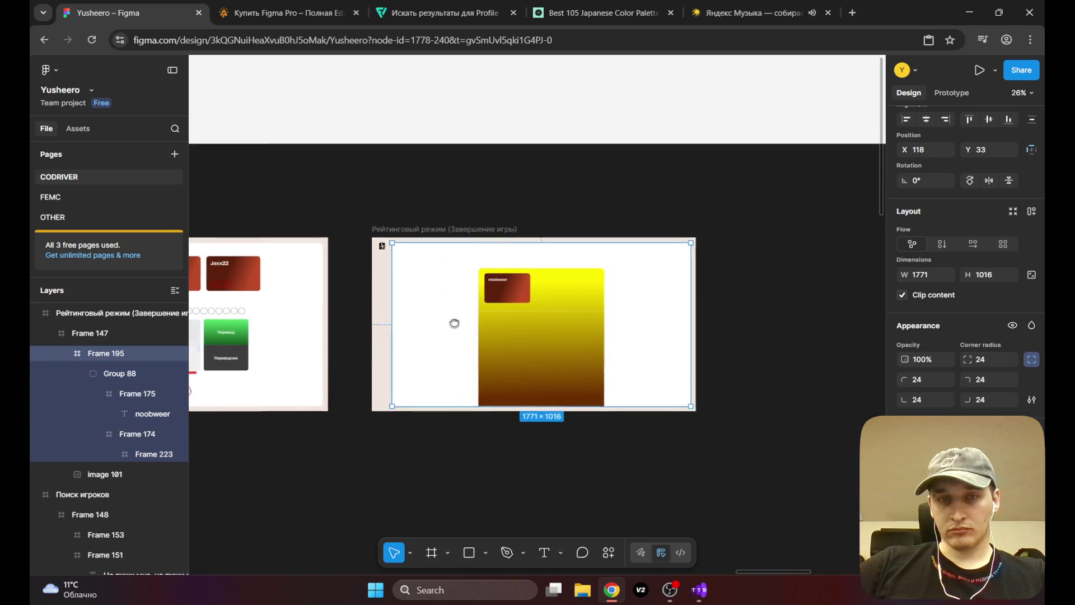
scroll(480, 324, up, 5)
drag(650, 262, 610, 270)
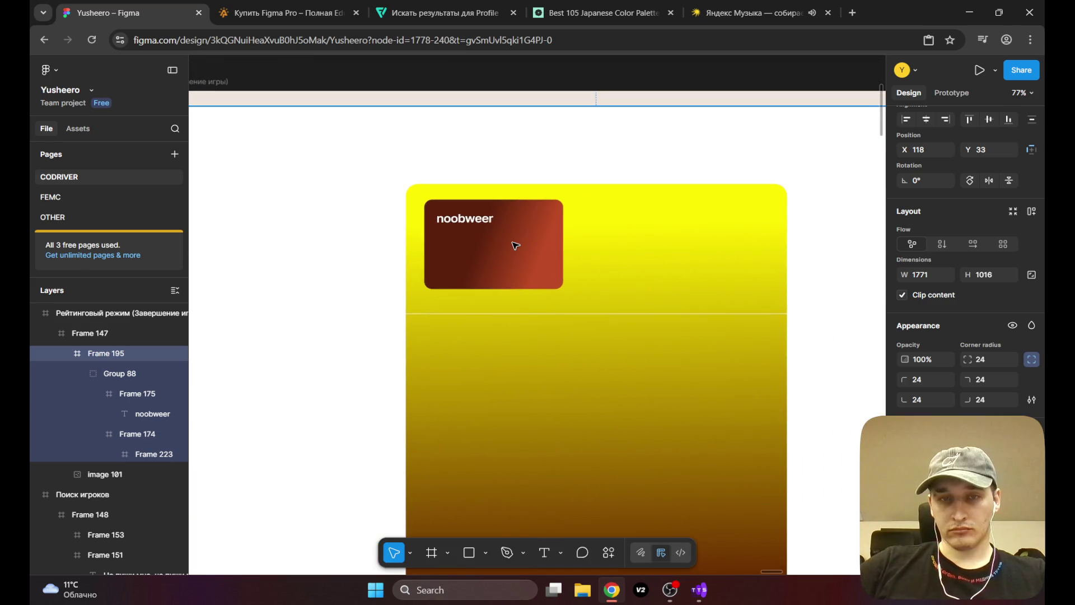
click(506, 242)
click(488, 248)
drag(490, 255, 495, 257)
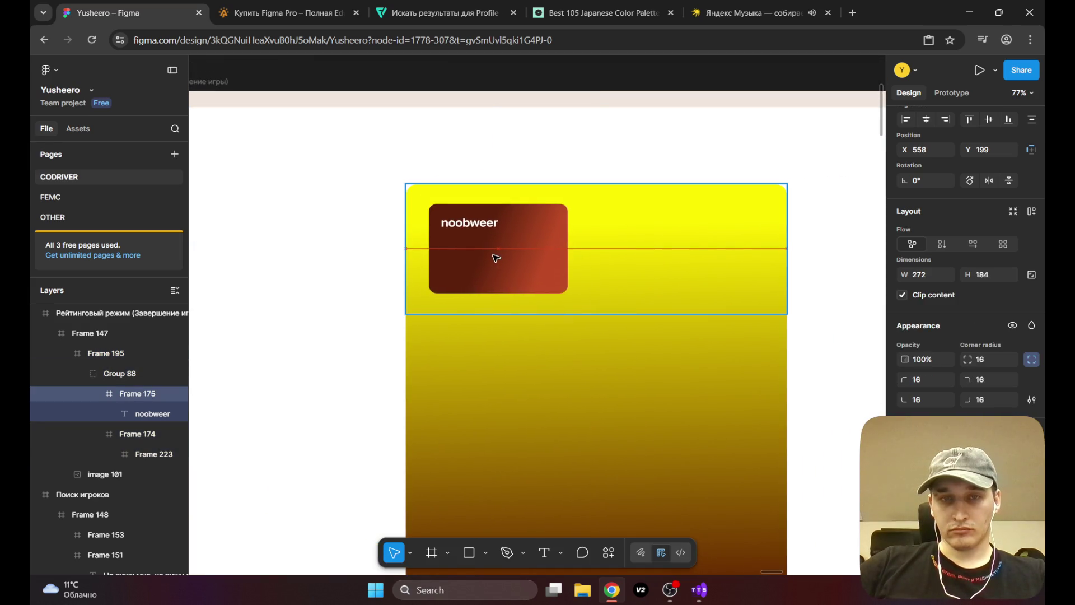
Step: Add an empty Golos Text SemiBold 24 text box in Frame 223 at X 360, Y 62
click(544, 172)
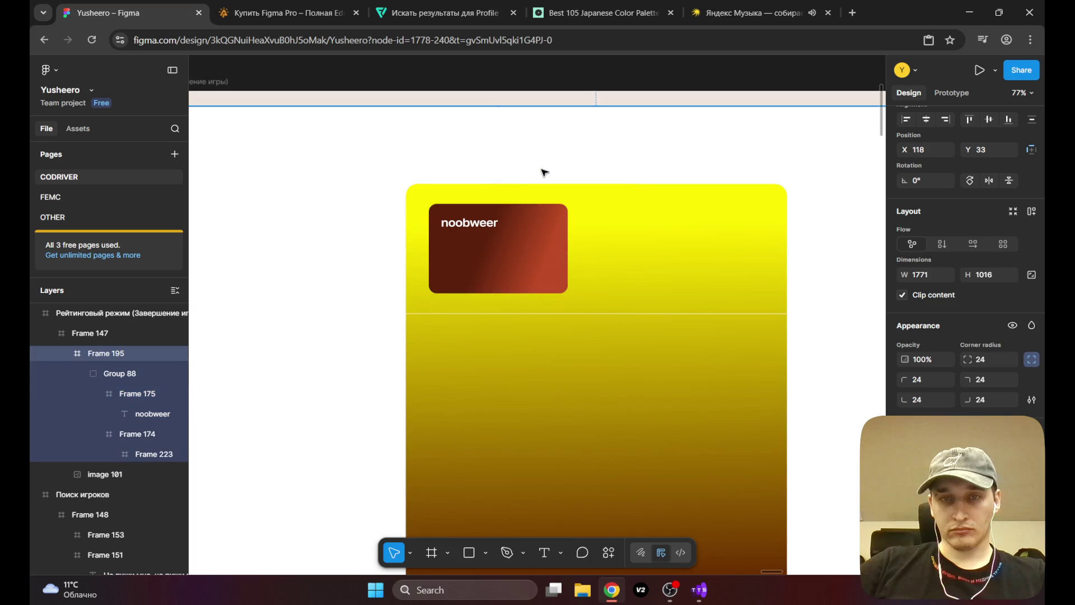
click(641, 233)
click(642, 233)
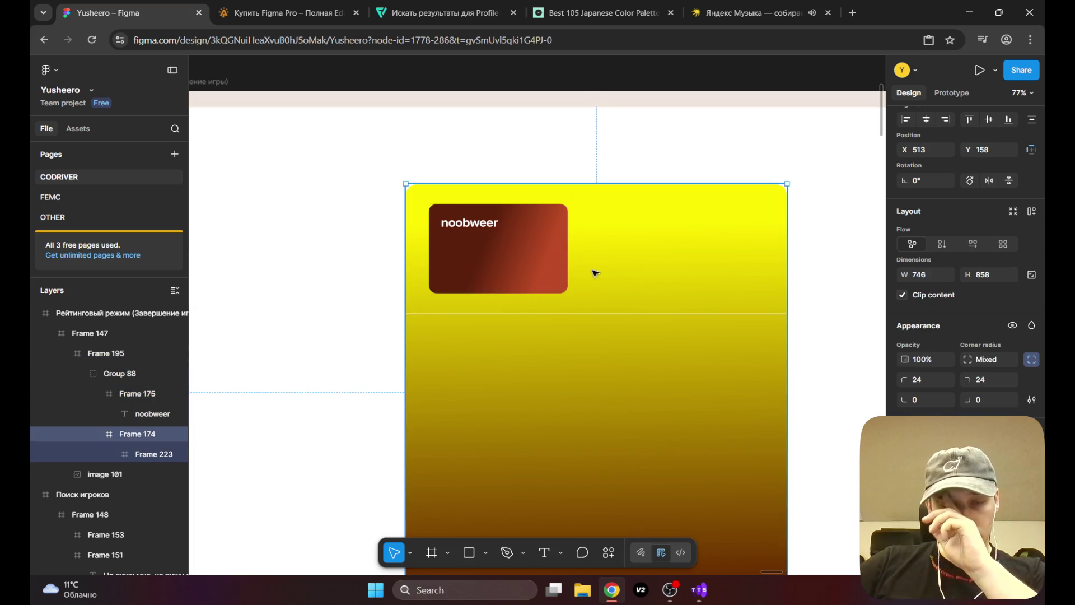
click(672, 261)
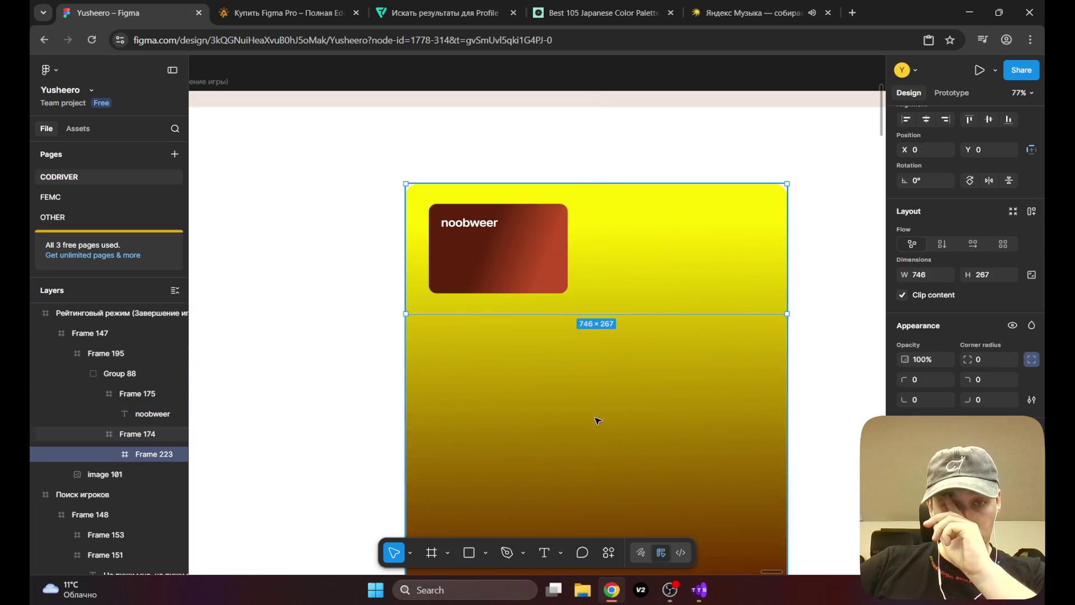
click(543, 553)
click(590, 213)
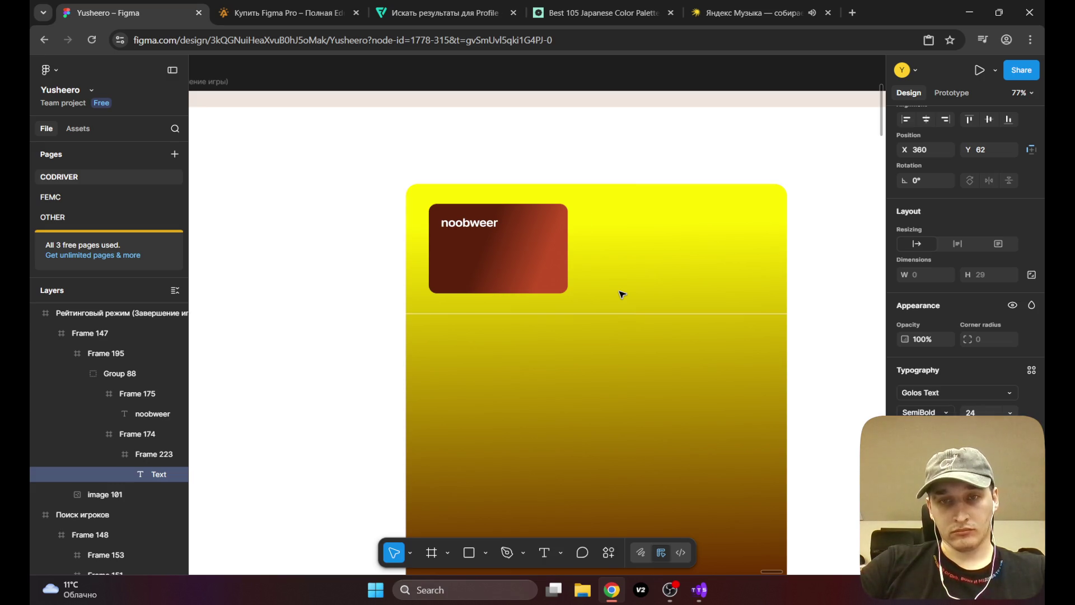
Step: Type '+25 очков' beside the noobweer card, position it, and set its font size to 32
text(ввывыв)
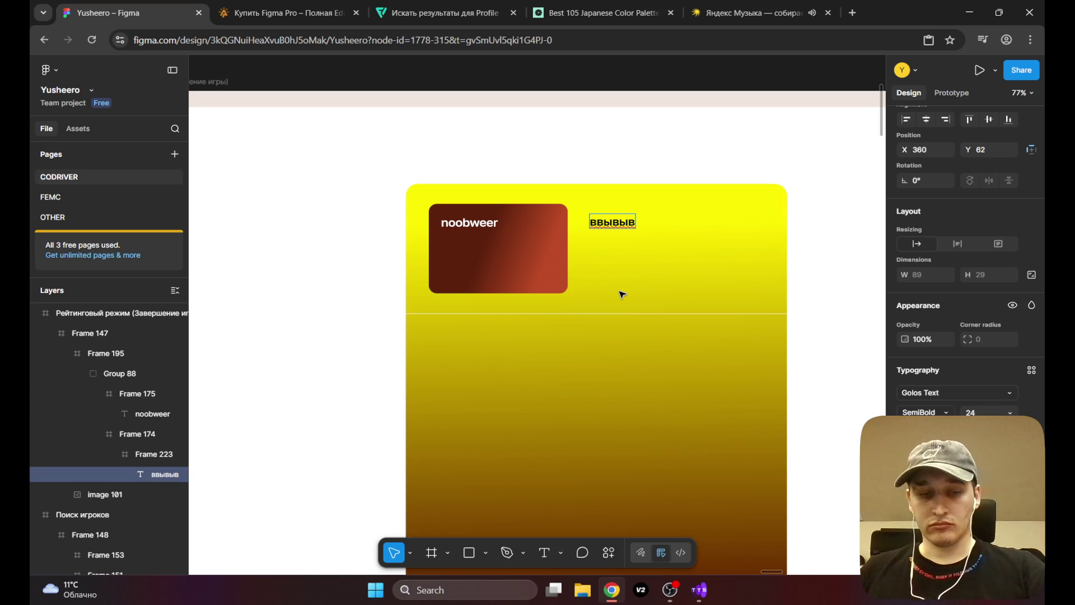
double_click(615, 223)
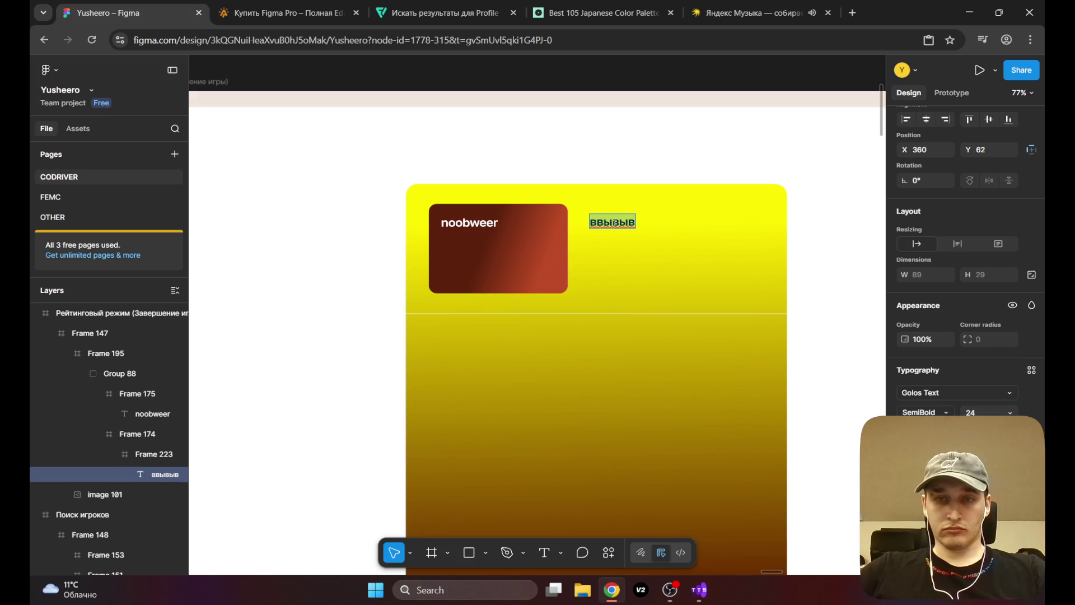
key(BackSpace)
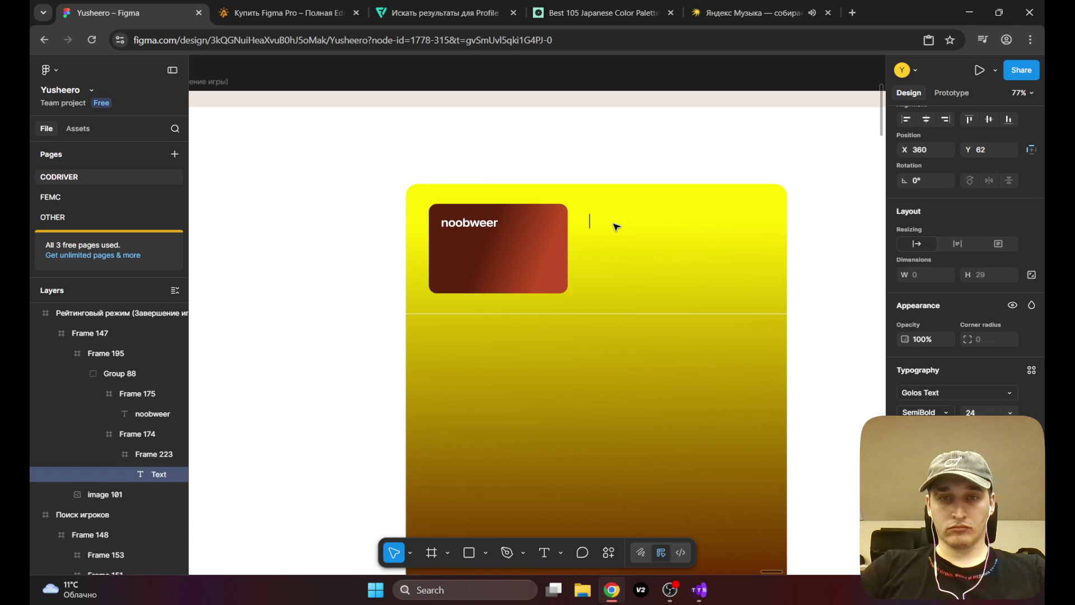
text(+)
text(25)
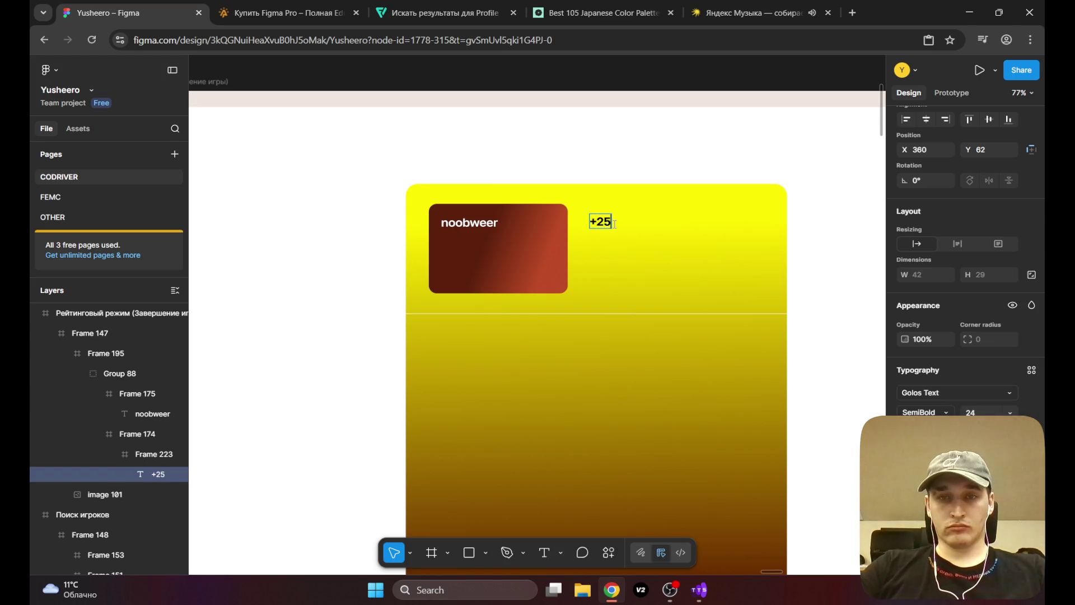
text( очков)
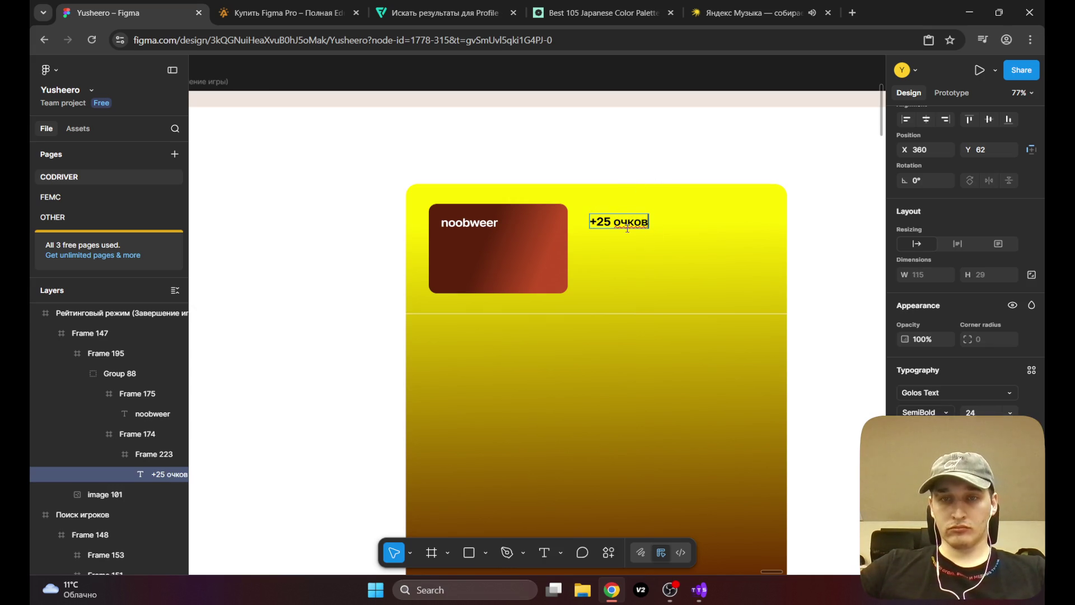
key(Escape)
mouse_move(631, 222)
mouse_down()
mouse_move(644, 228)
mouse_move(618, 217)
mouse_move(619, 226)
mouse_up()
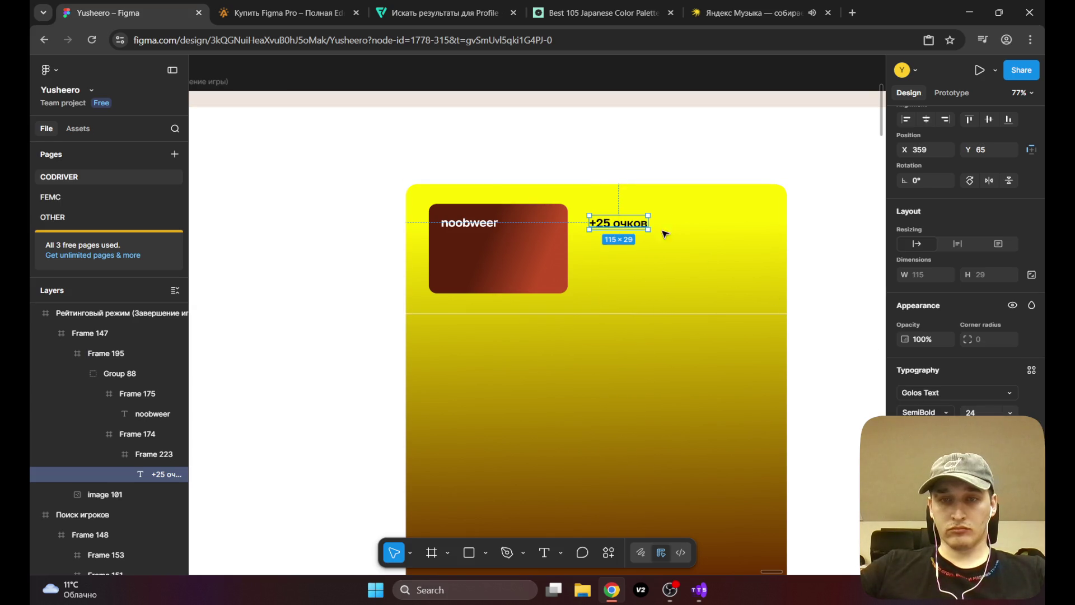
click(1010, 412)
click(987, 428)
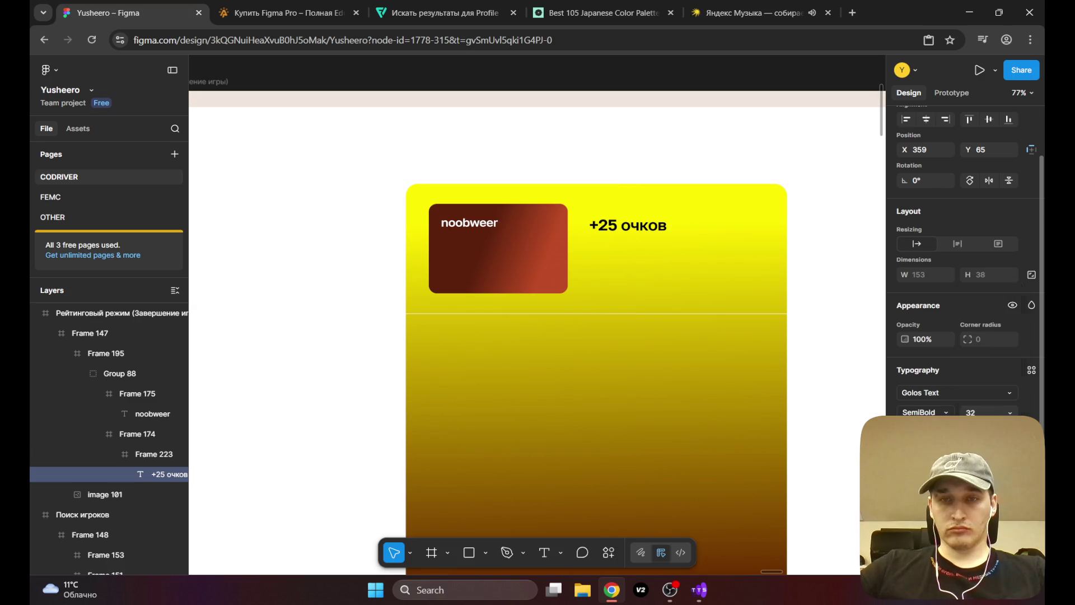
Step: Nudge the score label up-left and shorten the yellow panel group from its top edge
mouse_move(625, 231)
mouse_down()
mouse_move(621, 220)
mouse_move(631, 229)
mouse_move(633, 217)
mouse_move(632, 230)
mouse_move(588, 252)
mouse_move(745, 213)
mouse_move(794, 194)
mouse_move(799, 176)
mouse_move(620, 182)
mouse_move(604, 205)
mouse_move(750, 203)
mouse_move(846, 176)
mouse_up()
click(615, 168)
scroll(615, 170, down, 5)
mouse_move(607, 207)
mouse_down()
mouse_move(749, 199)
mouse_move(554, 200)
mouse_move(526, 224)
mouse_move(672, 218)
mouse_move(518, 247)
mouse_up()
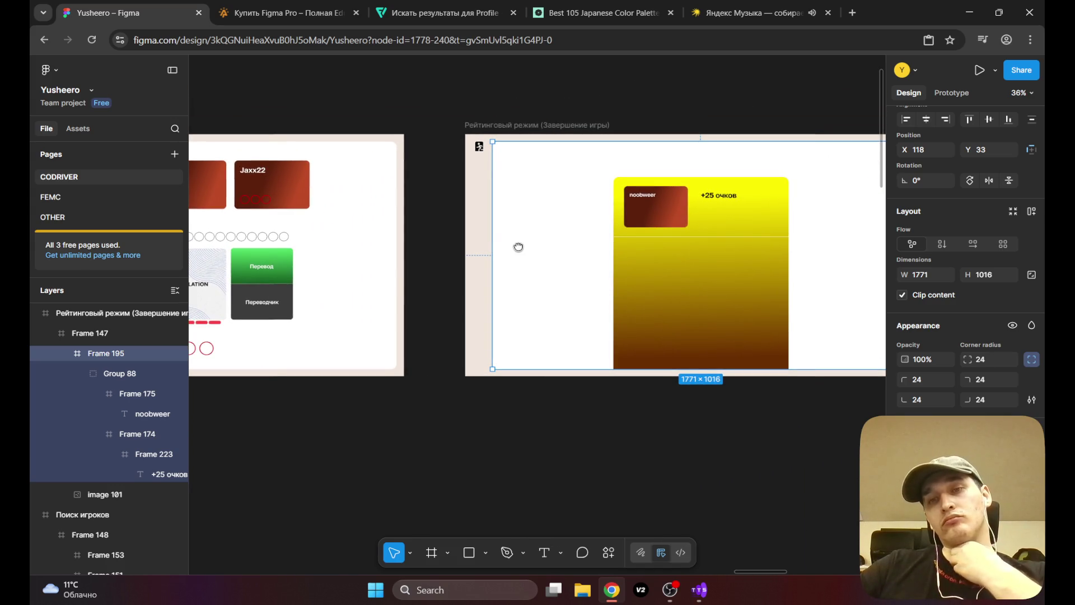
mouse_move(518, 247)
mouse_down()
mouse_move(652, 234)
mouse_move(734, 212)
mouse_move(851, 211)
mouse_move(659, 245)
mouse_move(401, 243)
mouse_move(384, 273)
mouse_move(396, 280)
mouse_move(420, 257)
mouse_move(698, 190)
mouse_move(492, 257)
mouse_up()
click(664, 196)
drag(659, 189, 658, 224)
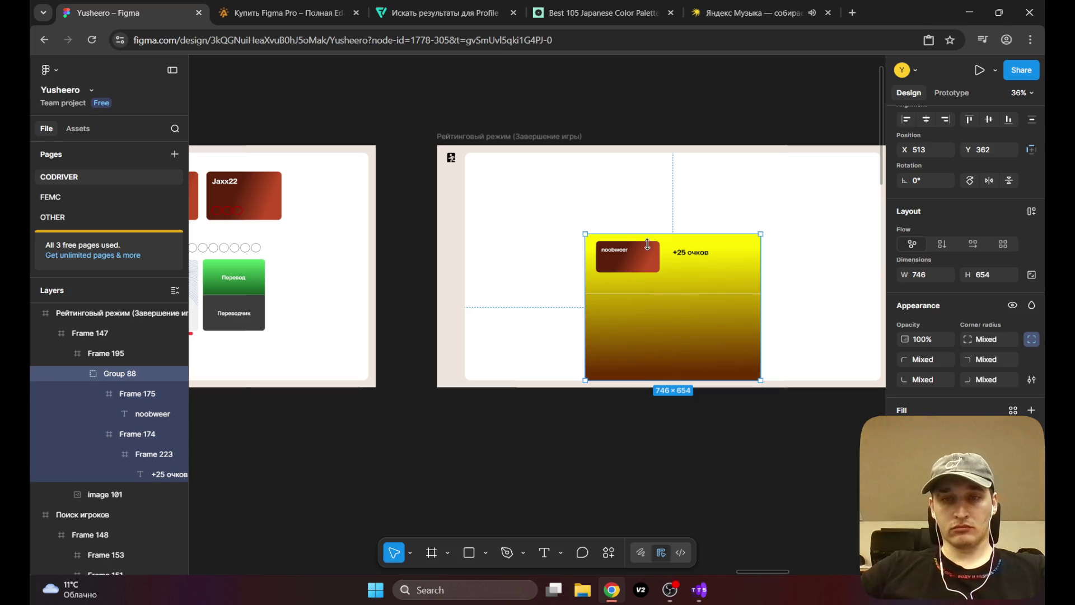
Step: Make the noobweer card slightly shorter from its bottom edge
double_click(651, 241)
drag(632, 273, 631, 271)
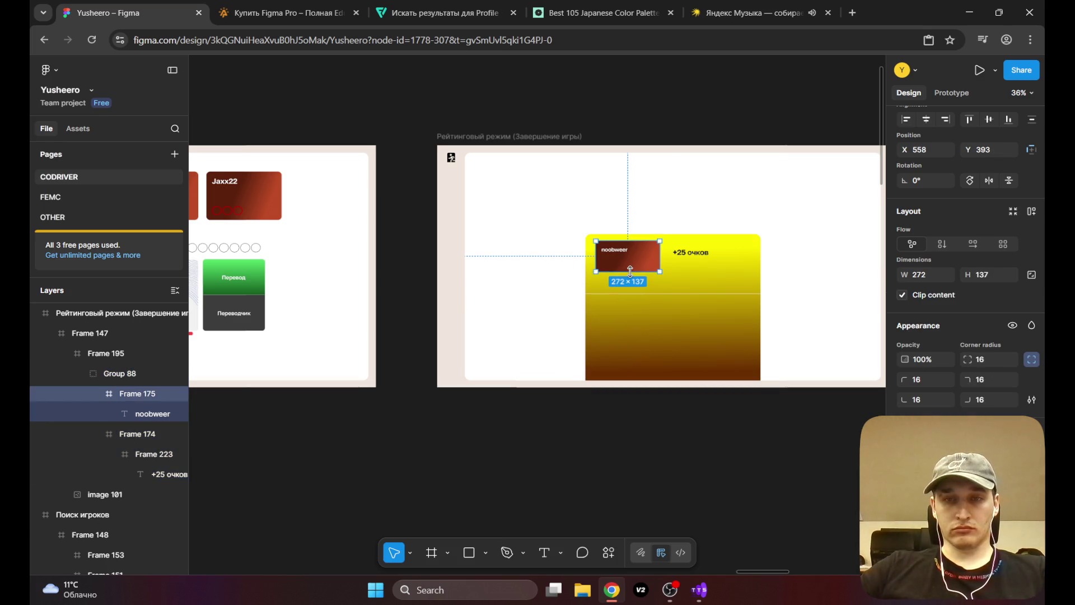
click(626, 195)
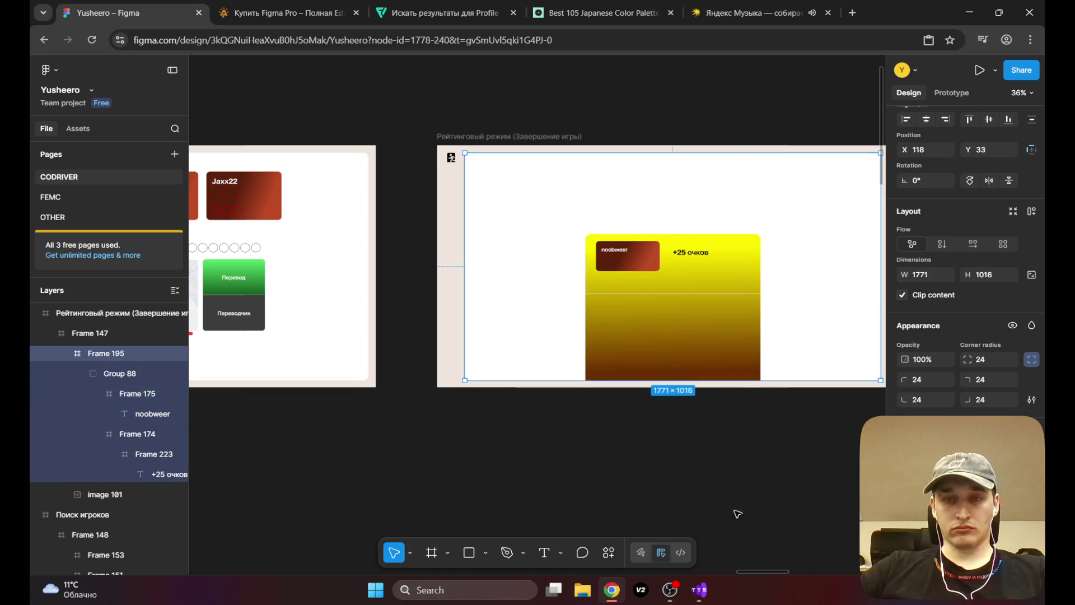
click(544, 553)
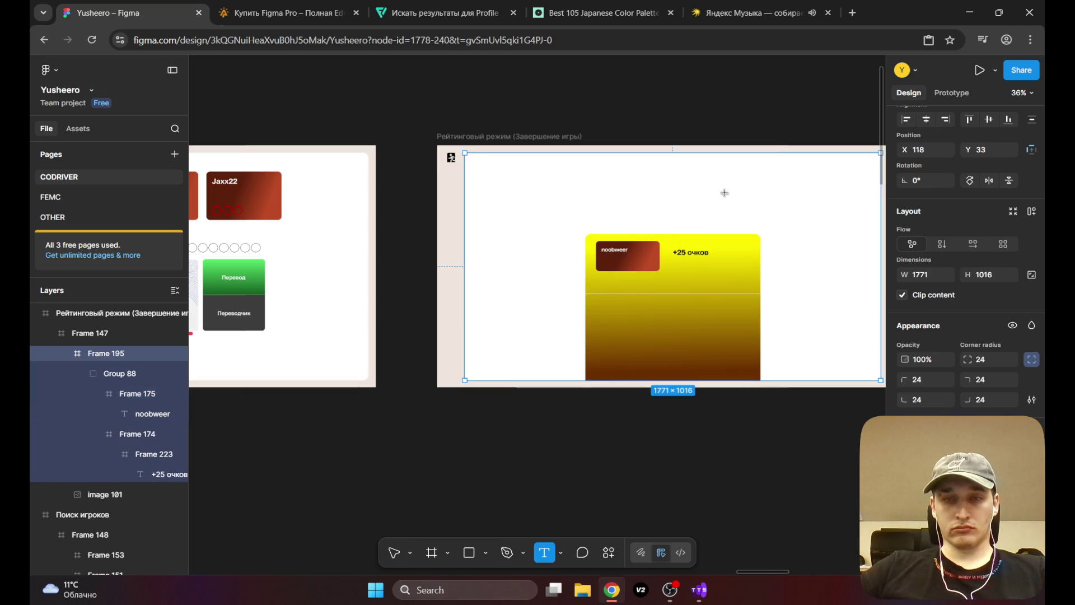
Step: Place a 'Победитель' title above the yellow panel at font size 40
click(630, 194)
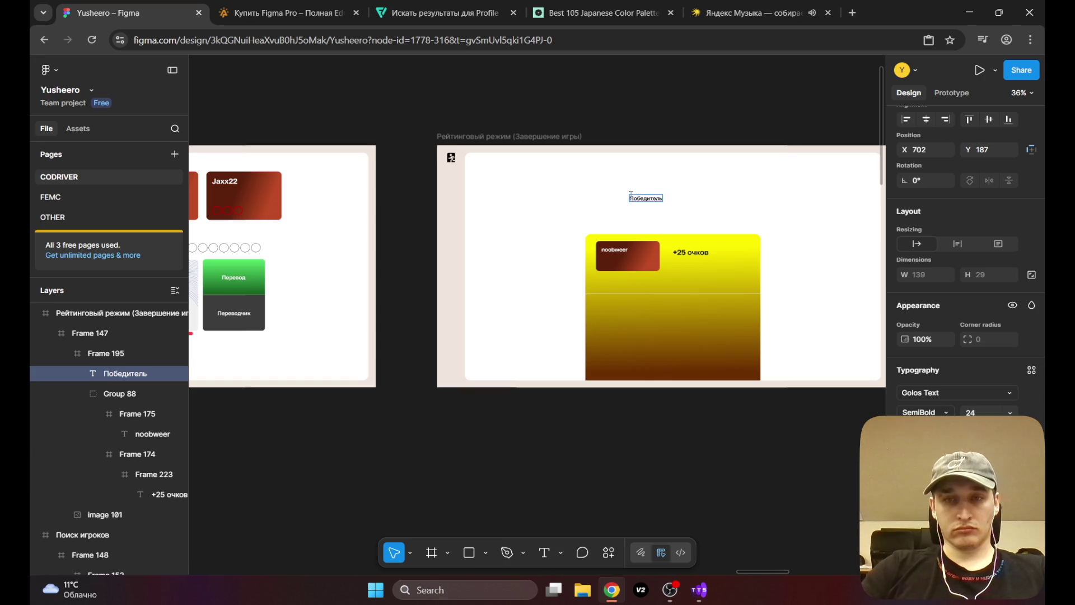
scroll(726, 233, up, 2)
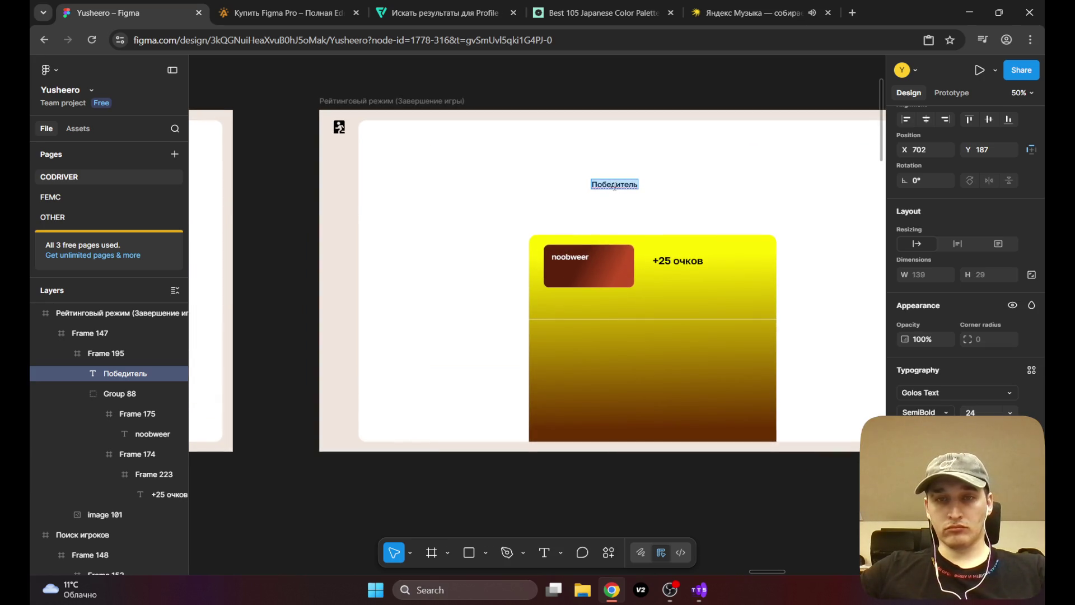
click(988, 413)
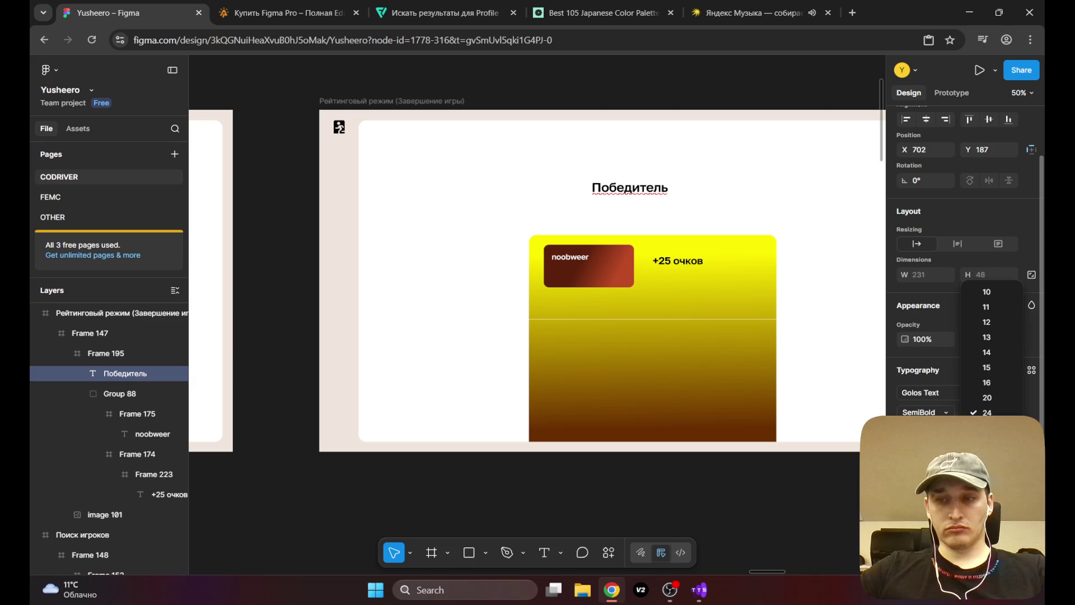
click(986, 428)
drag(630, 192, 656, 170)
Step: Enlarge the Победитель title to 64 and centre it above the panel
click(1010, 412)
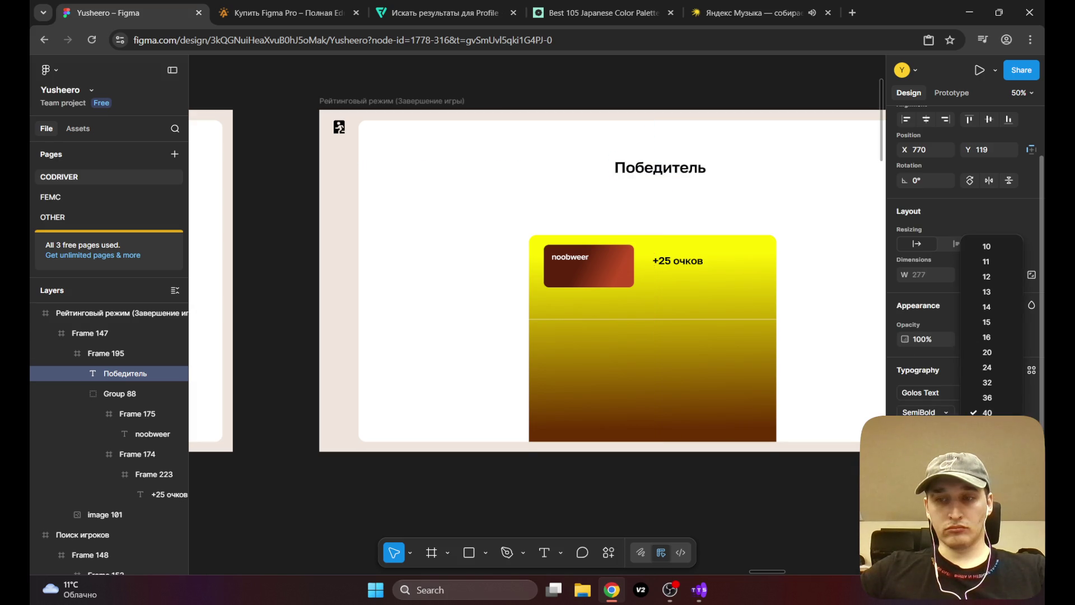
click(658, 163)
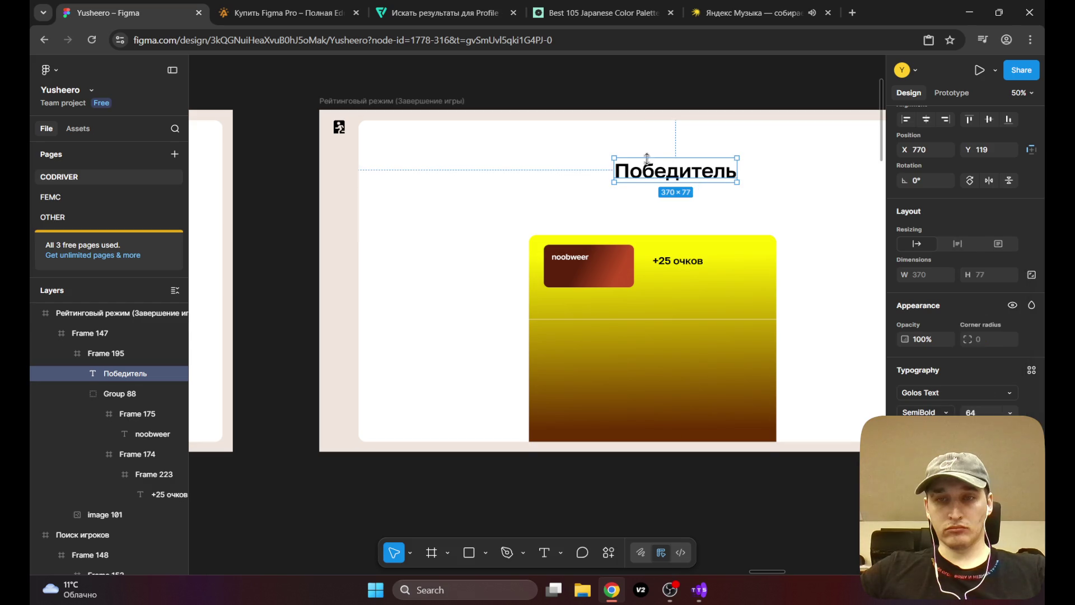
drag(672, 175, 648, 169)
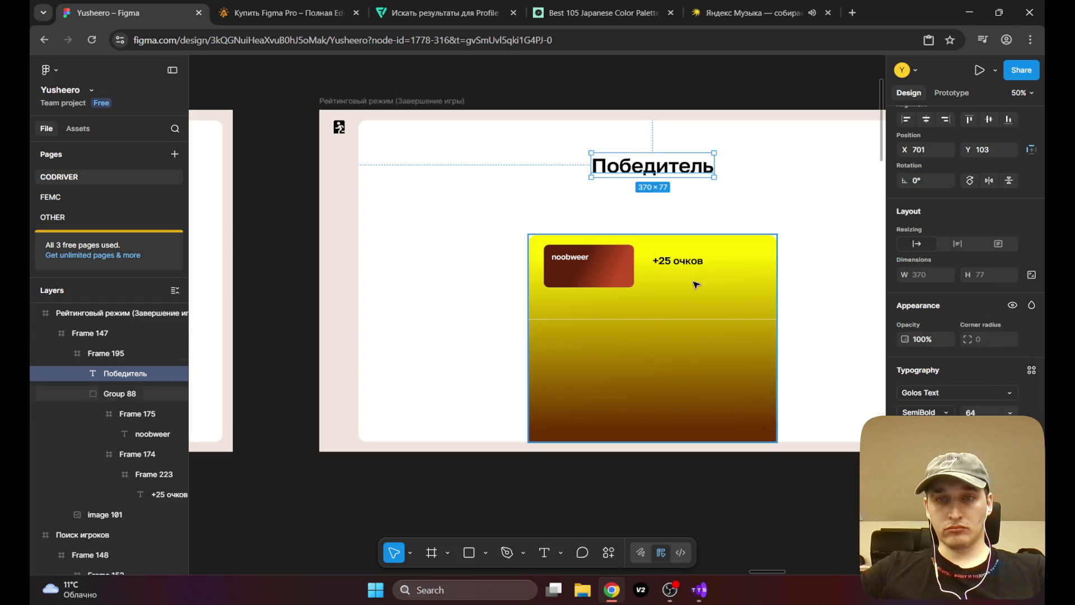
scroll(670, 245, right, 5)
scroll(670, 245, up, 2)
click(487, 247)
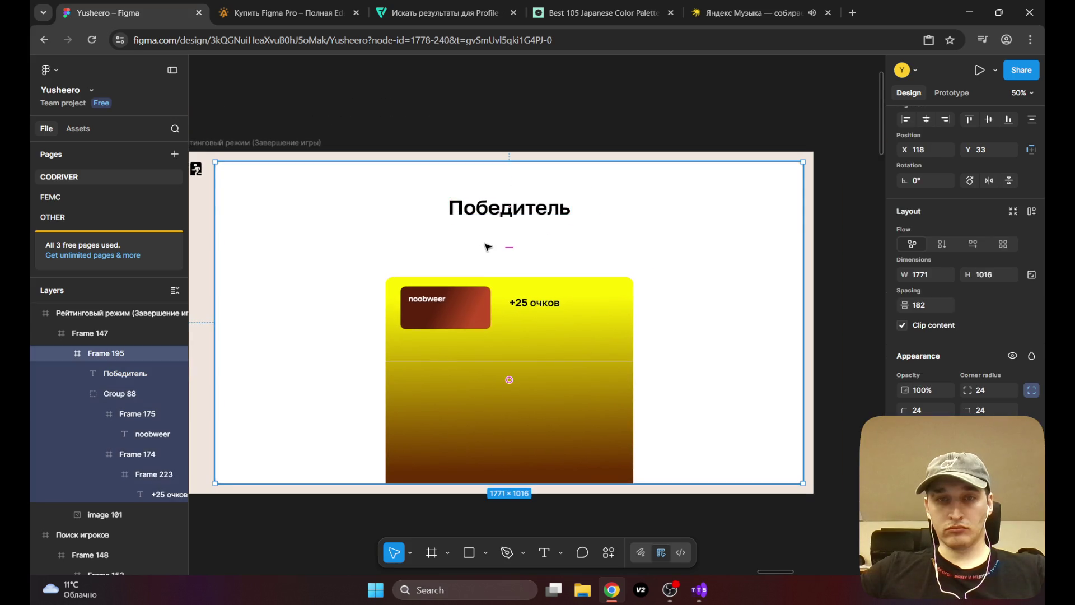
click(521, 339)
Step: Delete the yellow panel group and pick out the noobweer card on the answers screen
key(Delete)
scroll(500, 278, left, 15)
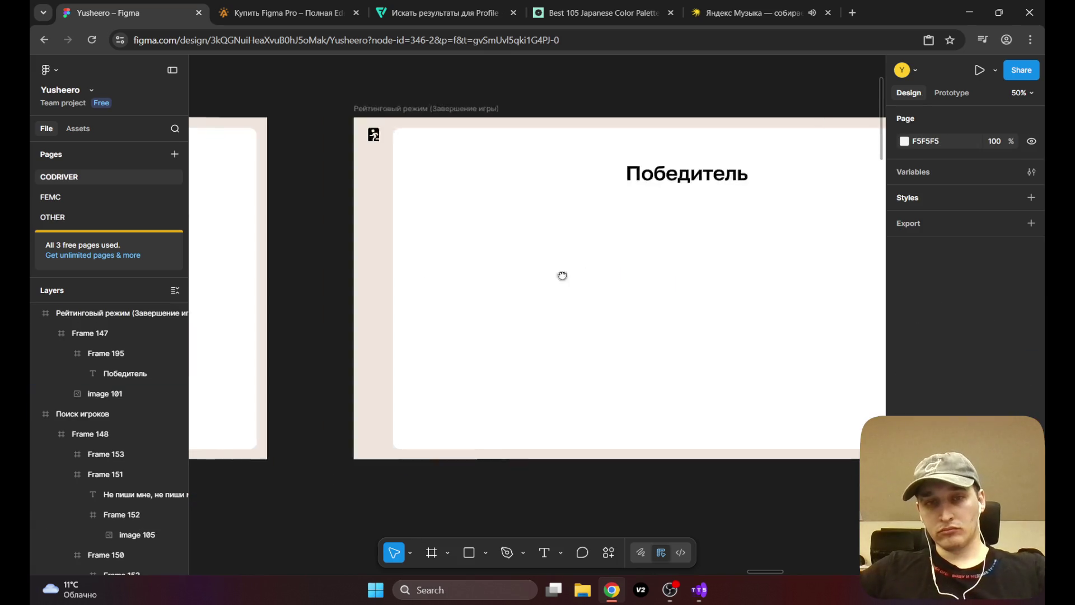
scroll(733, 301, left, 3)
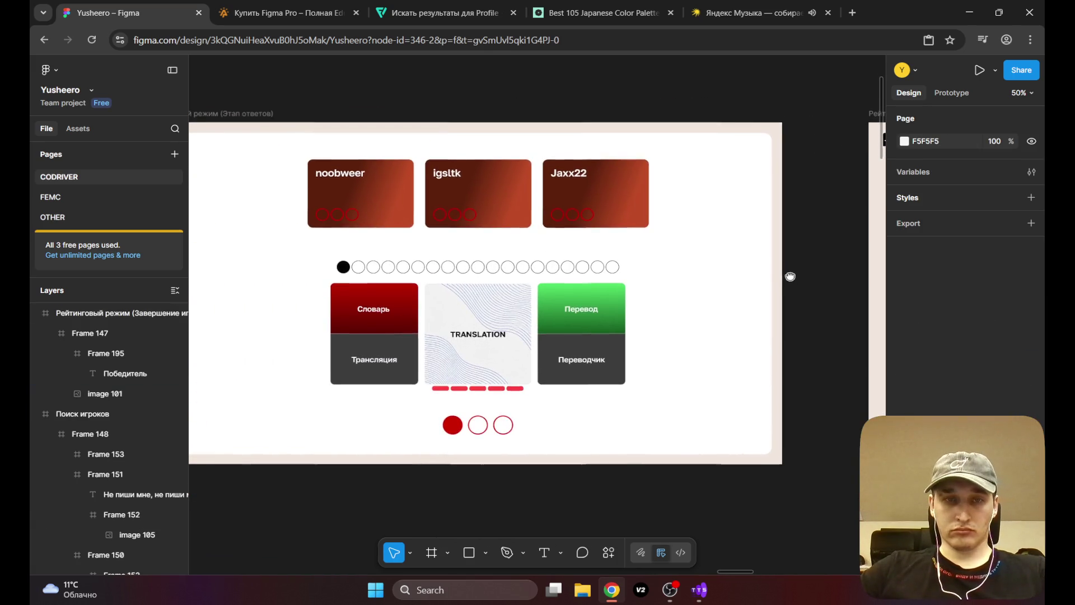
click(386, 194)
double_click(387, 194)
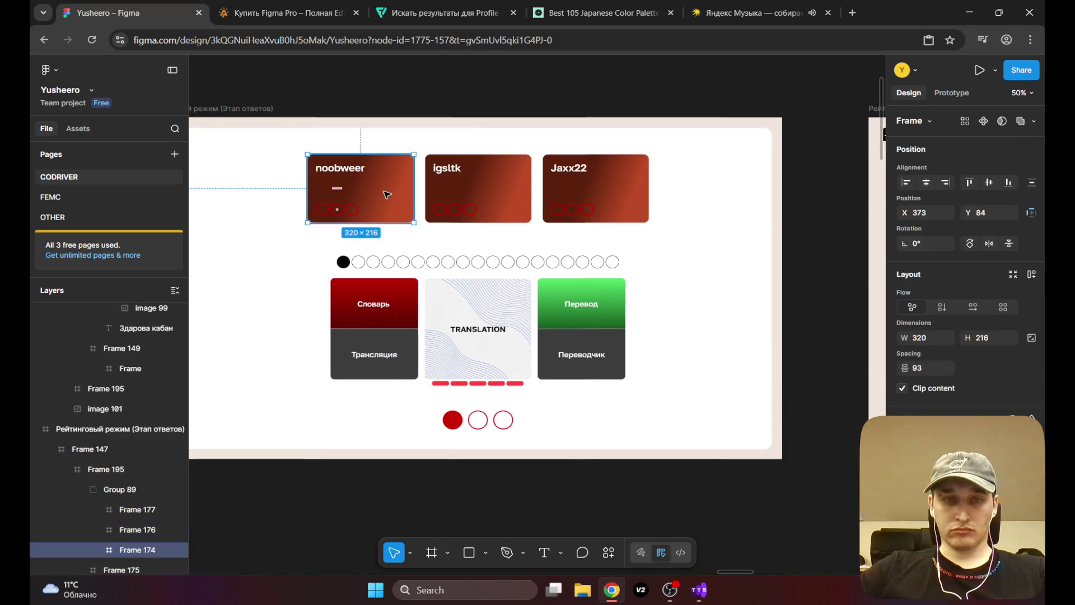
scroll(319, 256, right, 10)
scroll(426, 255, right, 3)
Step: Paste the noobweer card into the game-end frame under the title and remove its dots row
click(535, 253)
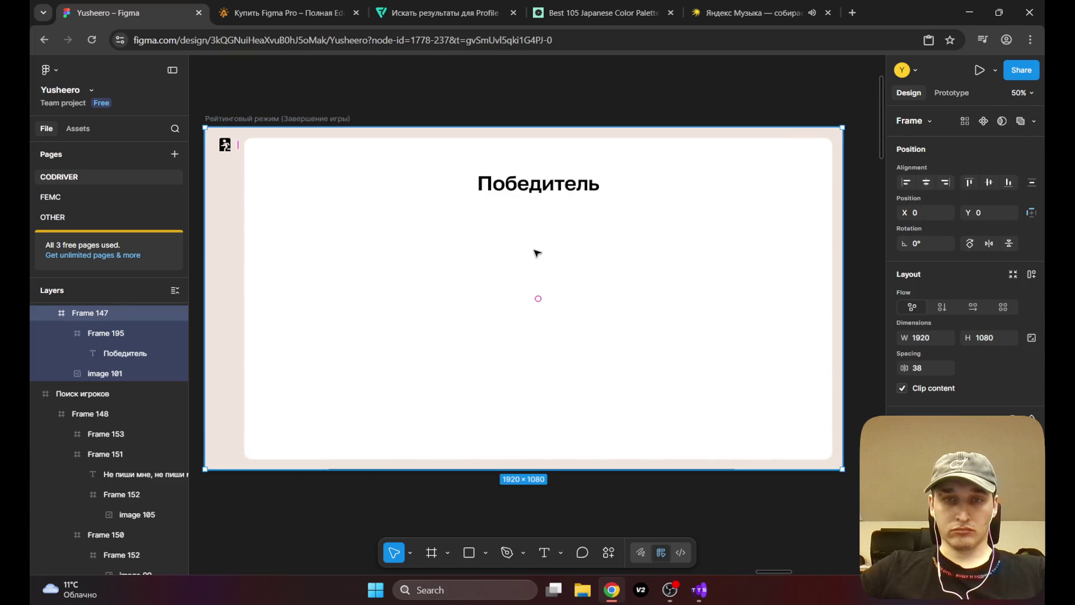
key(ctrl+v)
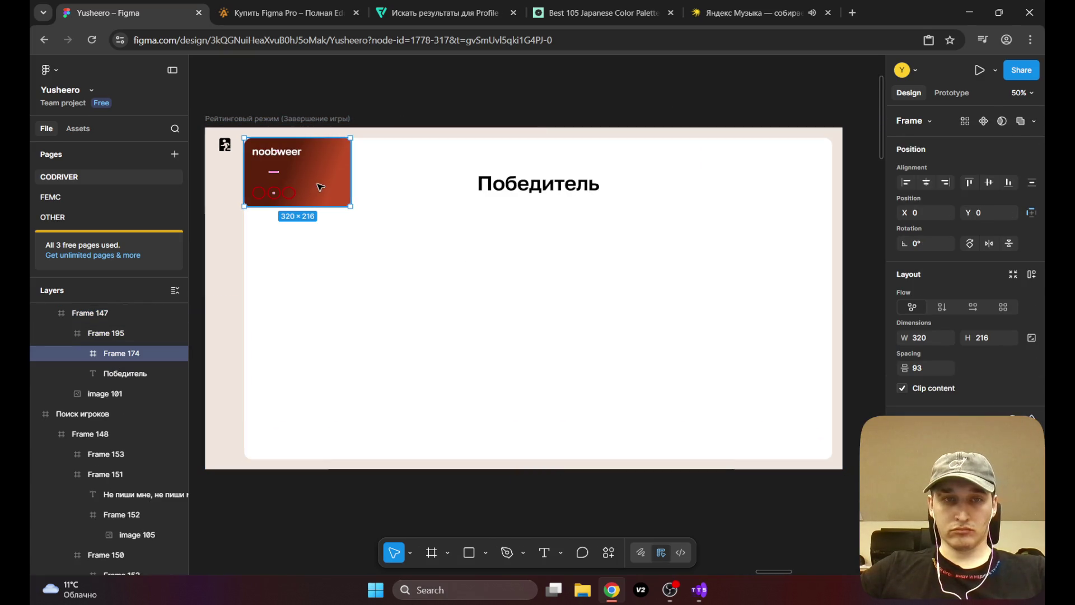
drag(318, 181, 555, 254)
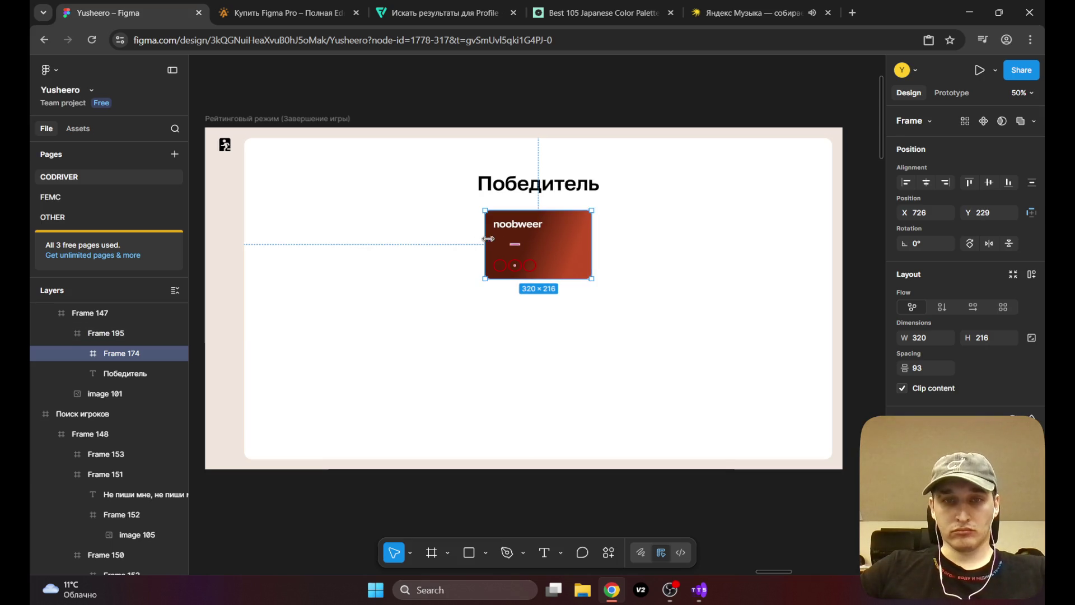
click(533, 266)
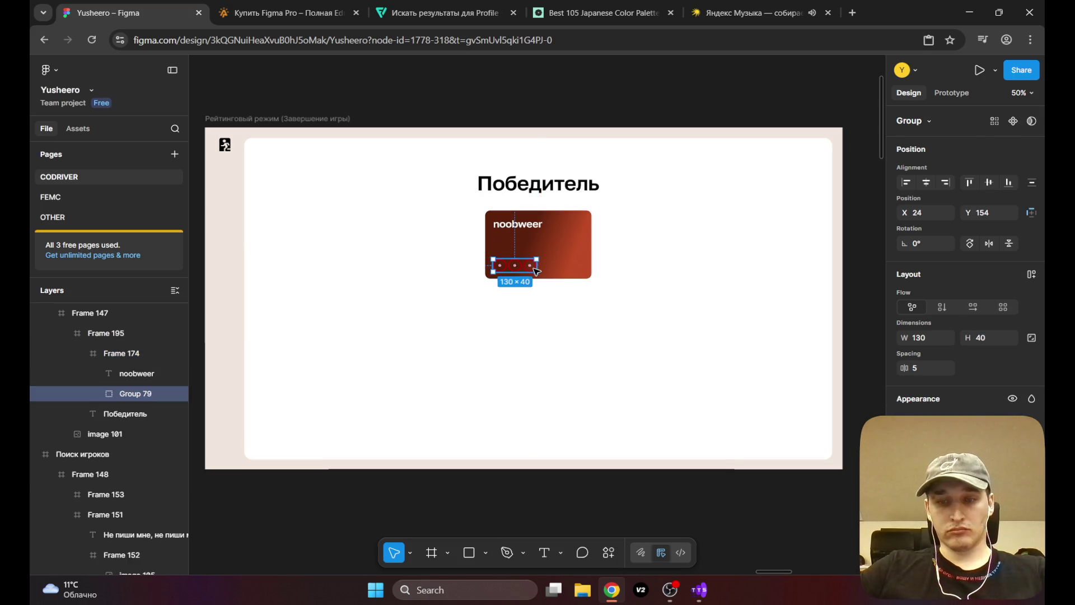
key(Delete)
click(552, 240)
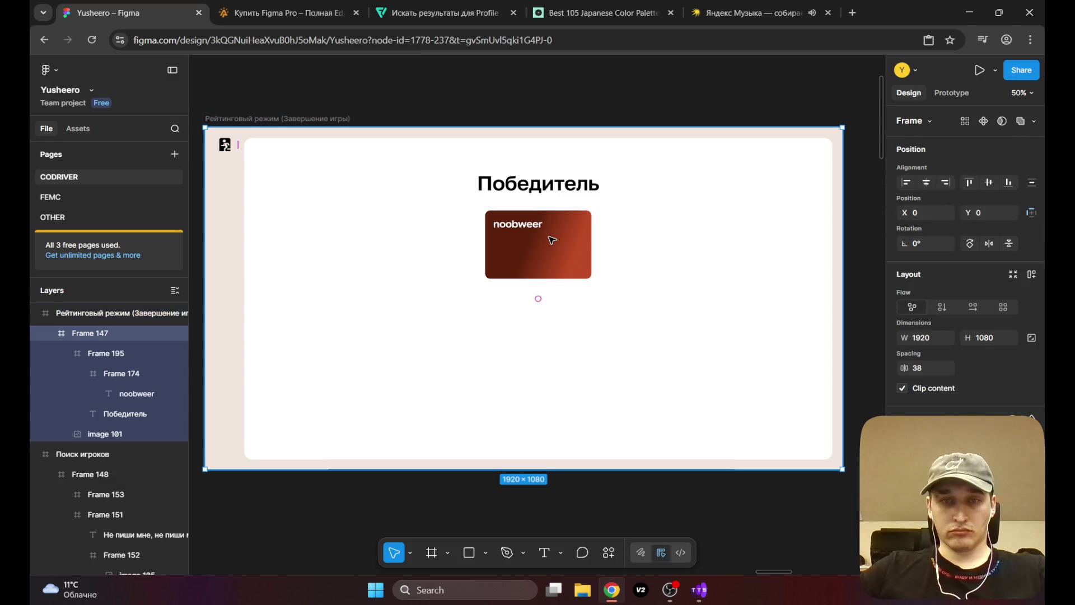
click(628, 221)
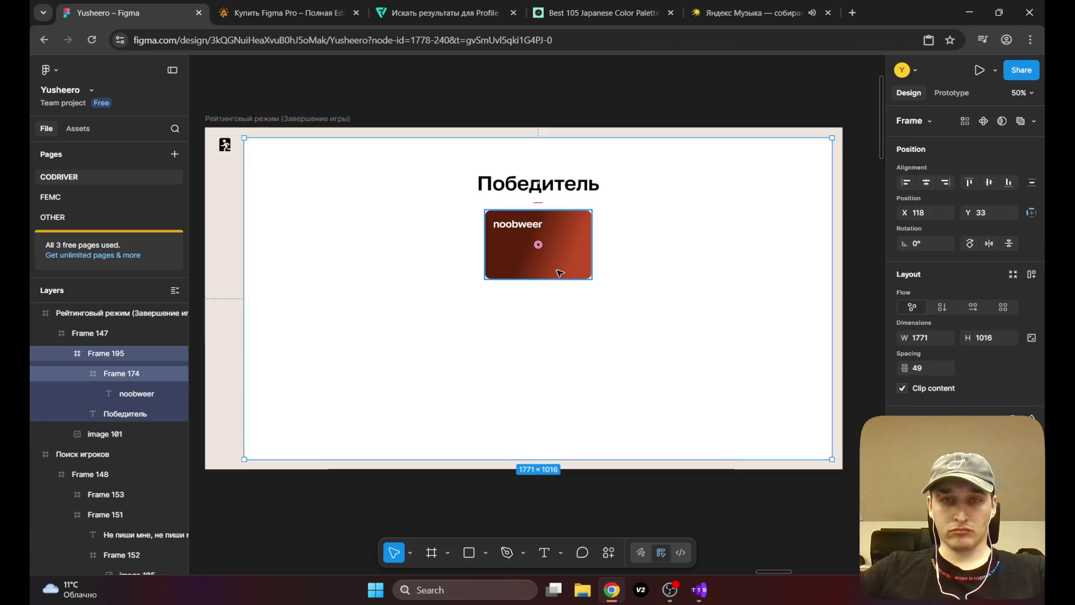
Step: Add a '+25 очков' text label near the bottom of the noobweer card
click(563, 271)
scroll(554, 271, up, 5)
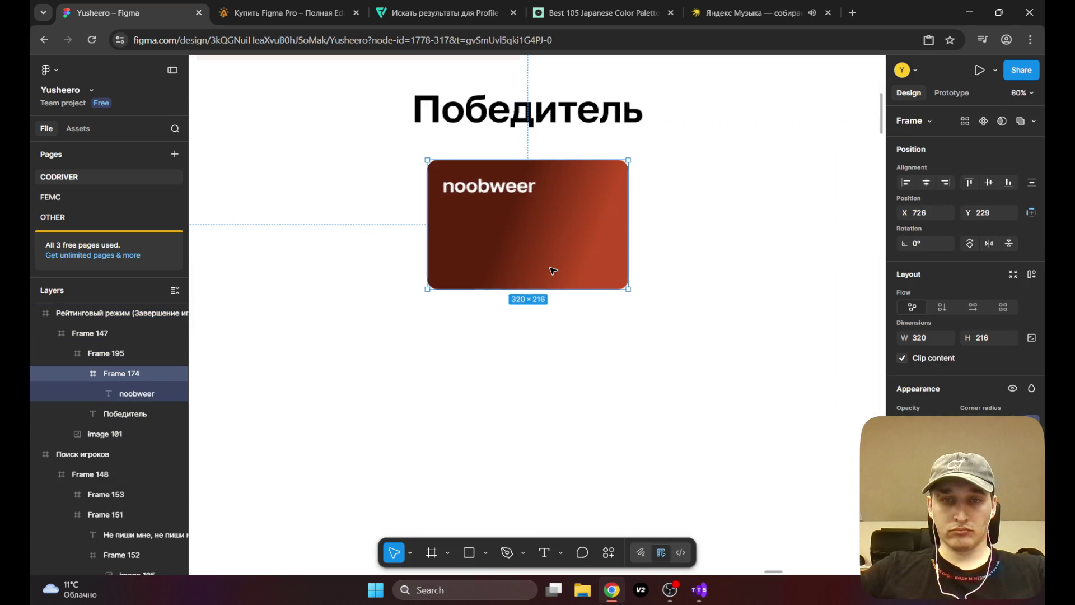
click(545, 553)
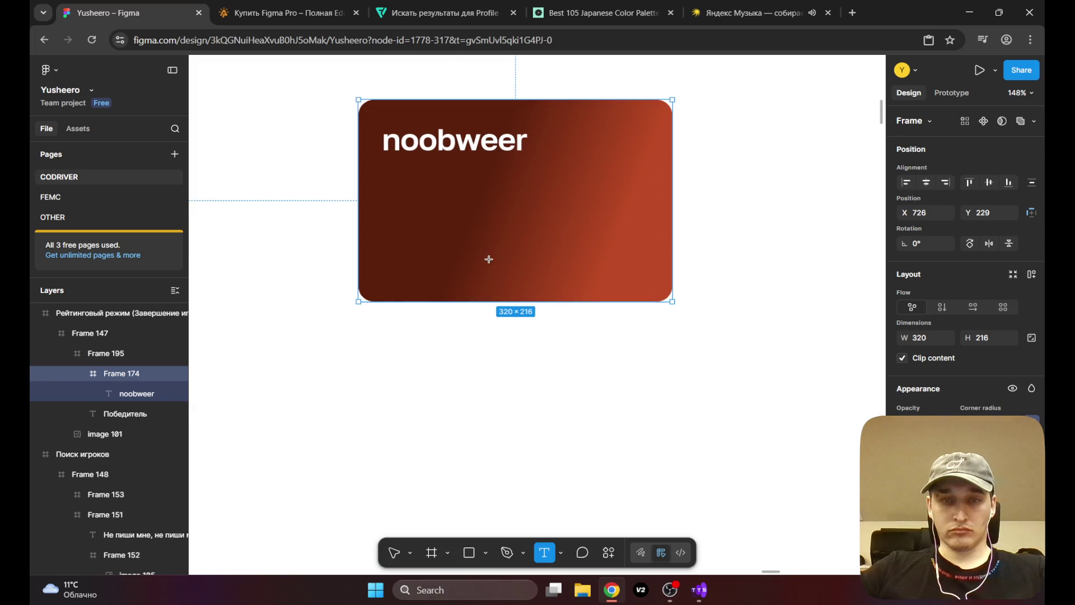
click(490, 262)
text(+2)
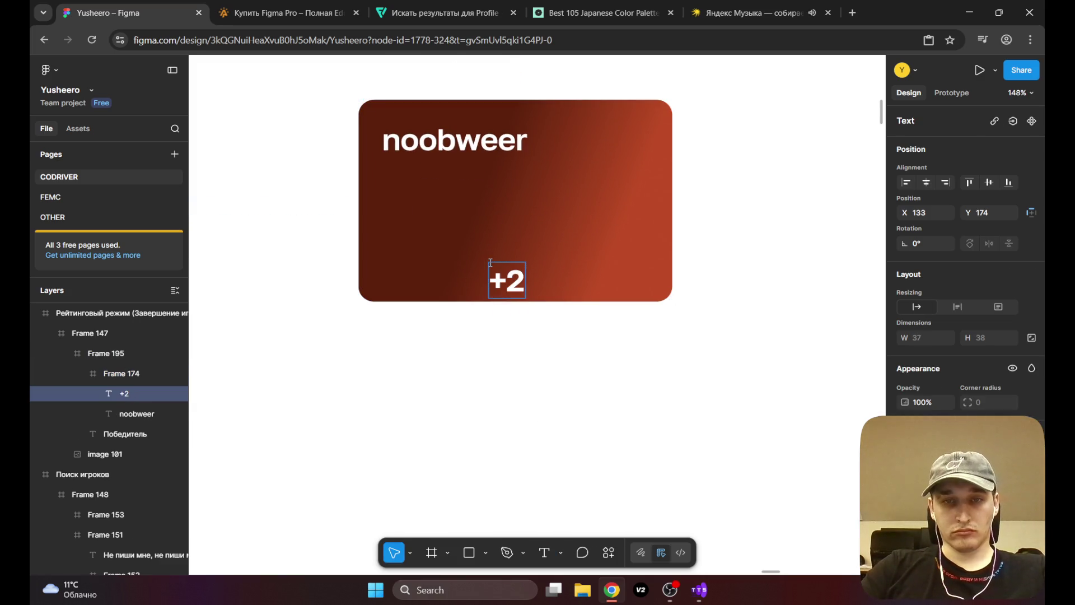
text(5 очков)
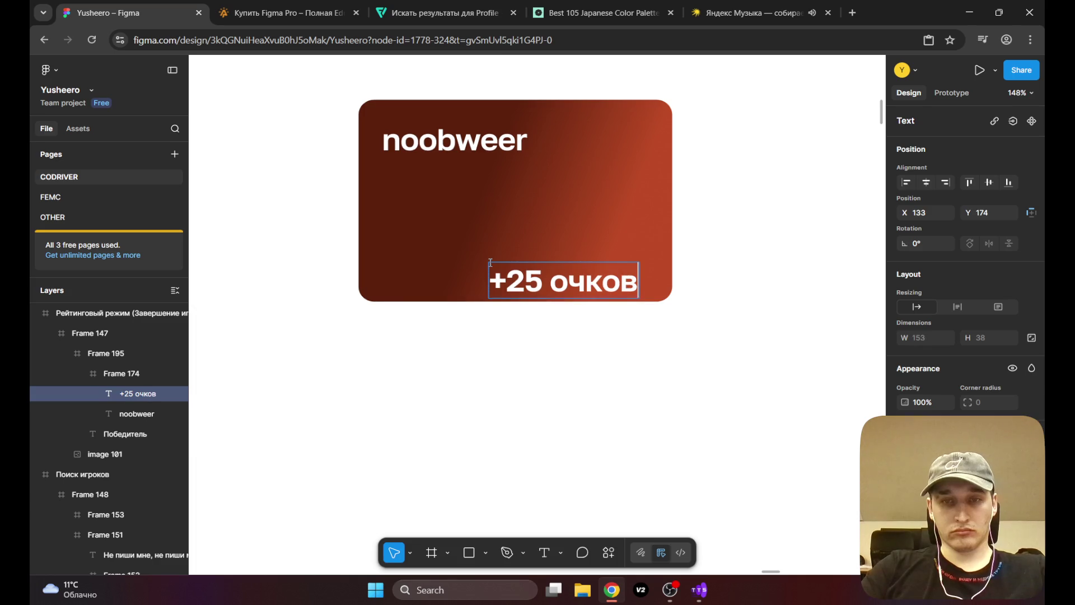
key(Escape)
drag(523, 283, 527, 269)
Step: Reduce the '+25 очков' label to size 24 and move it to the card's bottom-right
scroll(526, 269, down, 5)
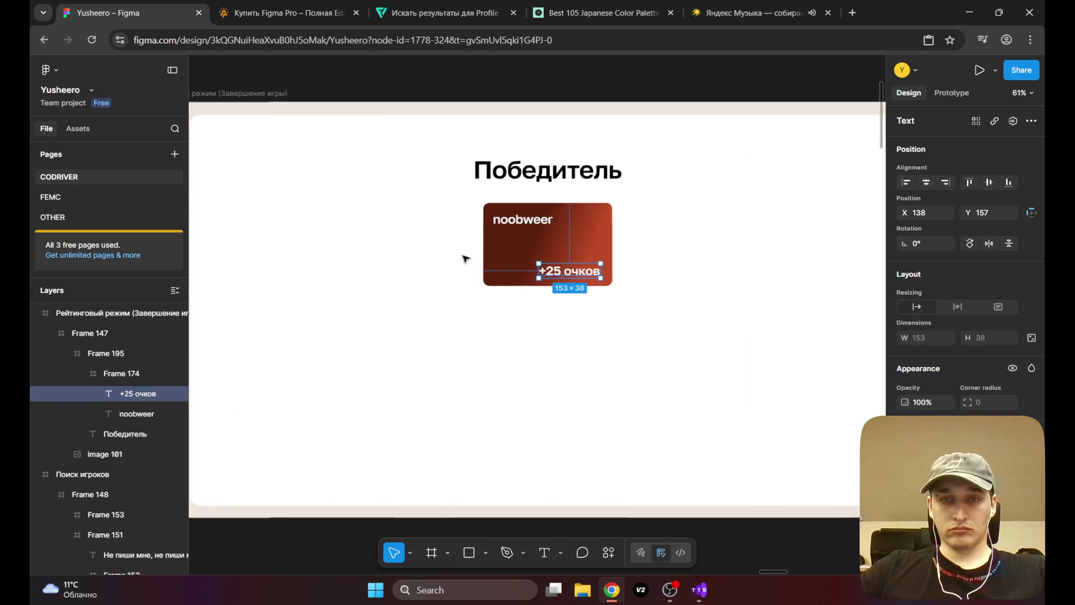
scroll(473, 252, down, 3)
click(766, 242)
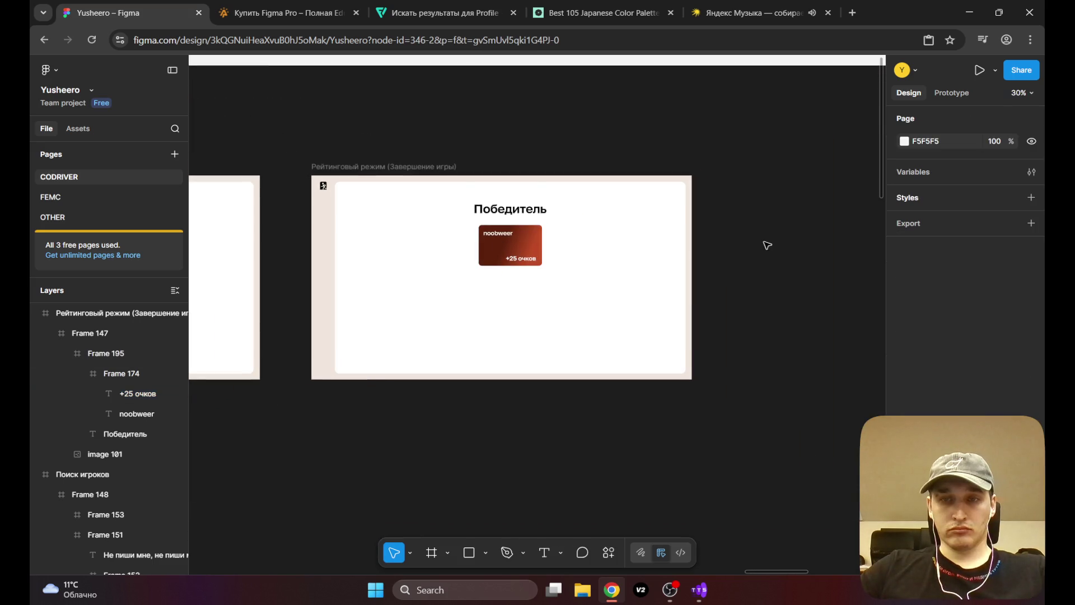
scroll(581, 297, up, 5)
scroll(536, 274, up, 3)
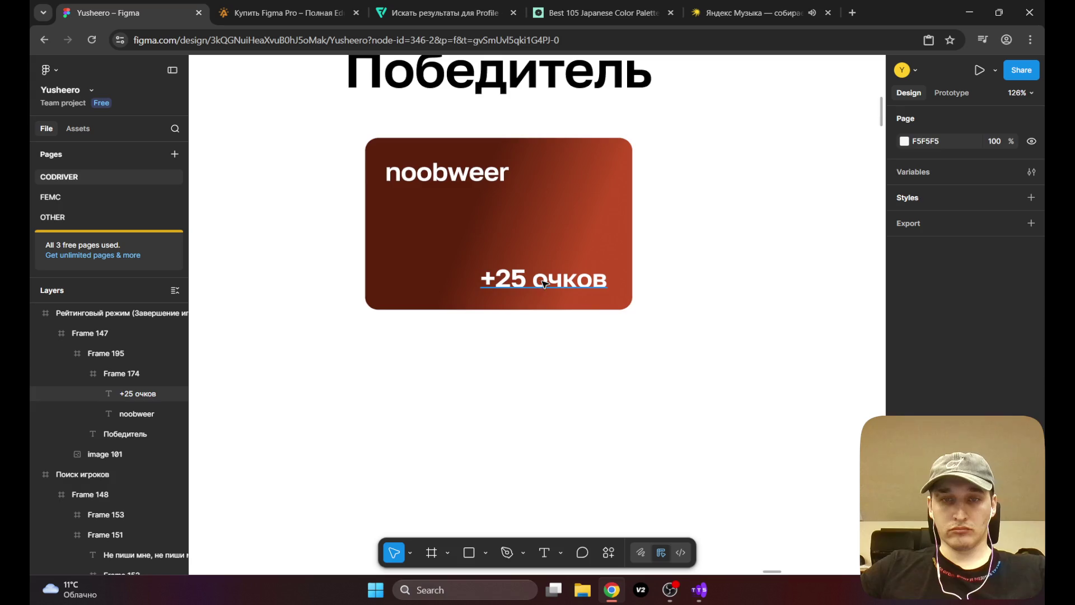
click(537, 275)
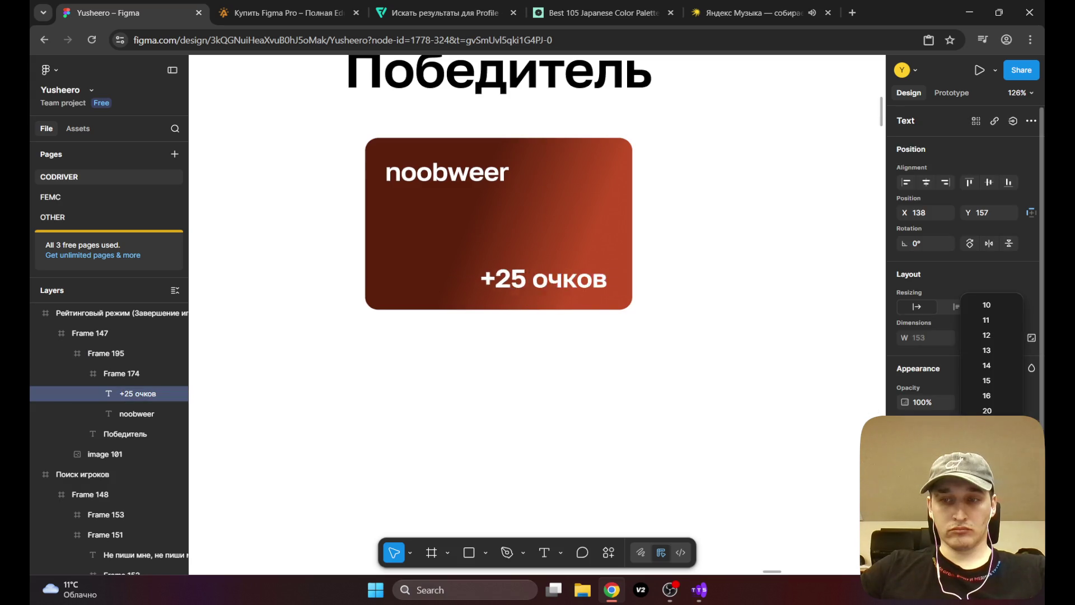
click(987, 426)
drag(511, 275, 538, 280)
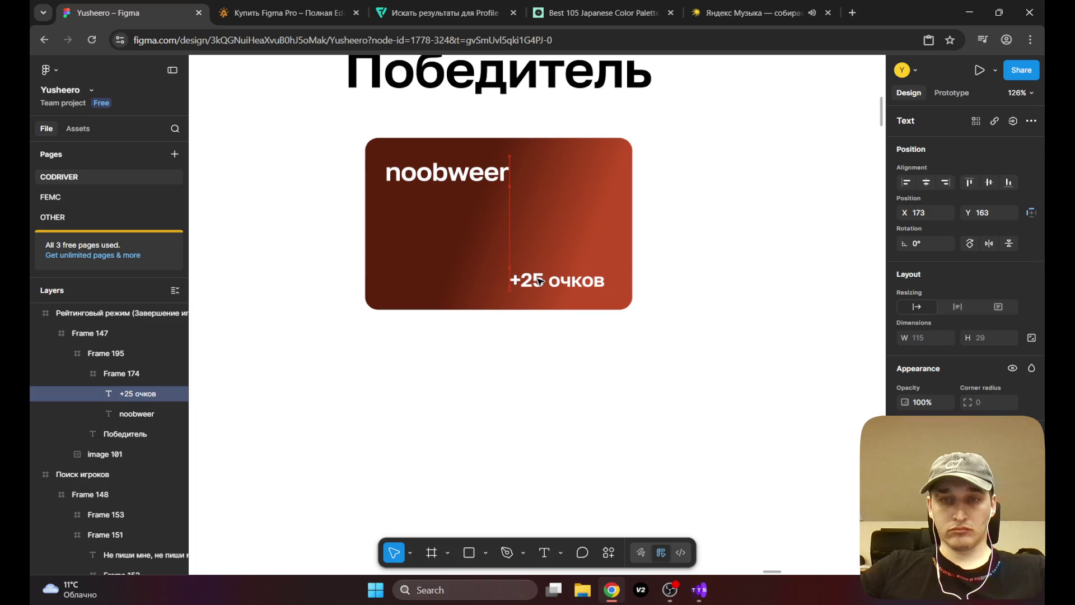
click(700, 187)
Step: Nudge the noobweer name slightly higher on the card
scroll(689, 190, down, 5)
scroll(624, 257, up, 6)
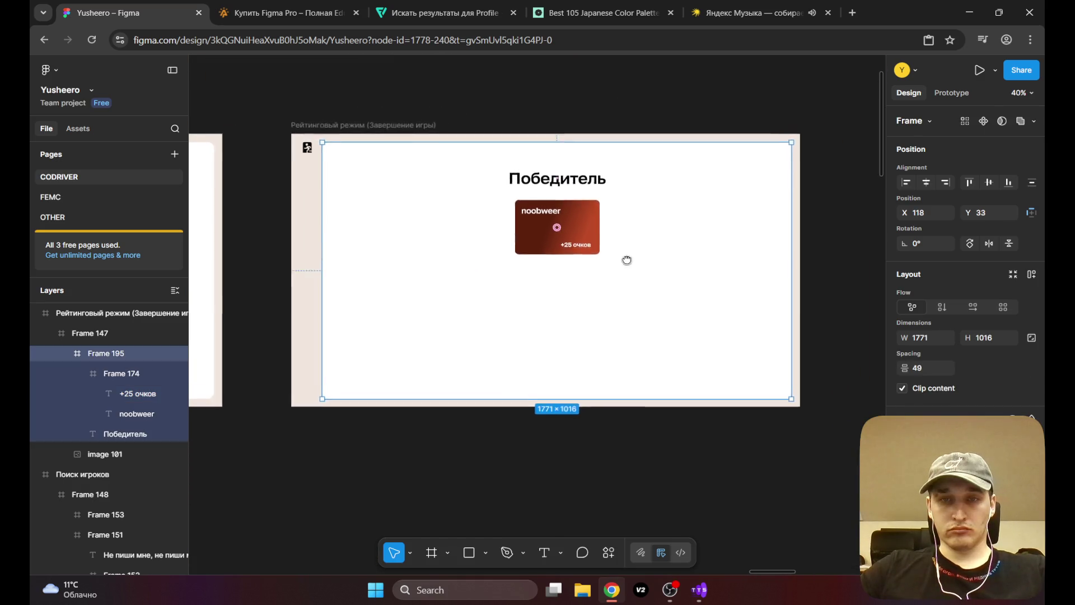
scroll(527, 232, up, 2)
click(584, 238)
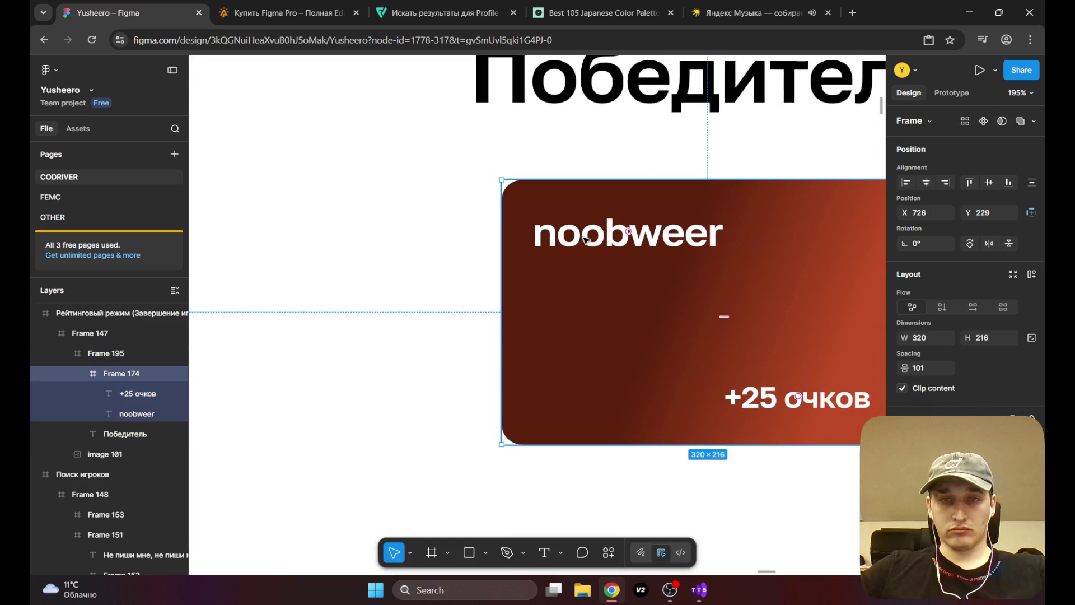
double_click(585, 237)
key(Escape)
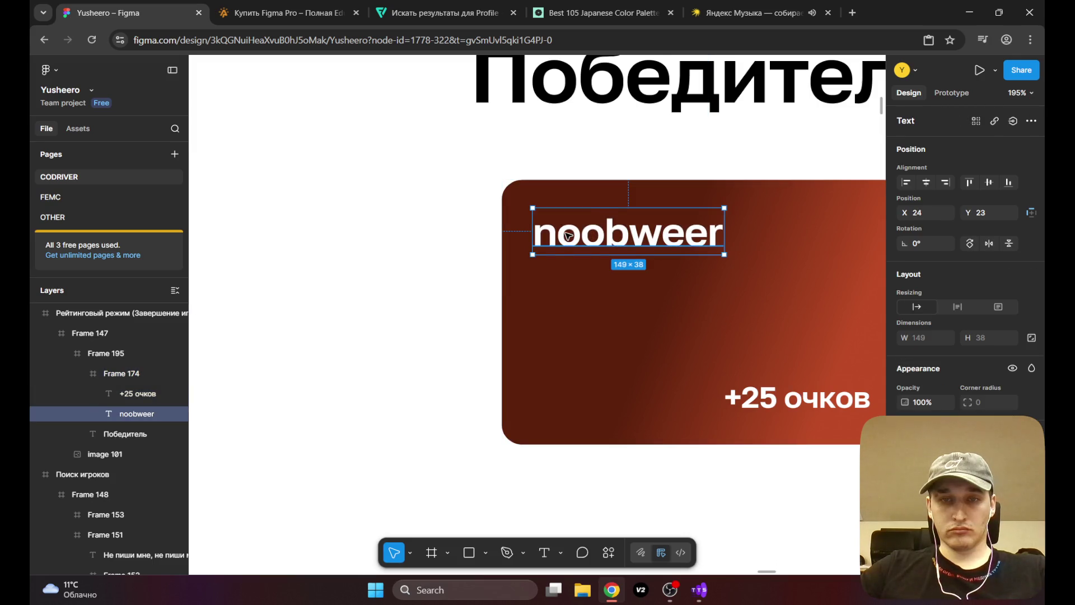
drag(568, 237, 568, 231)
scroll(568, 230, down, 10)
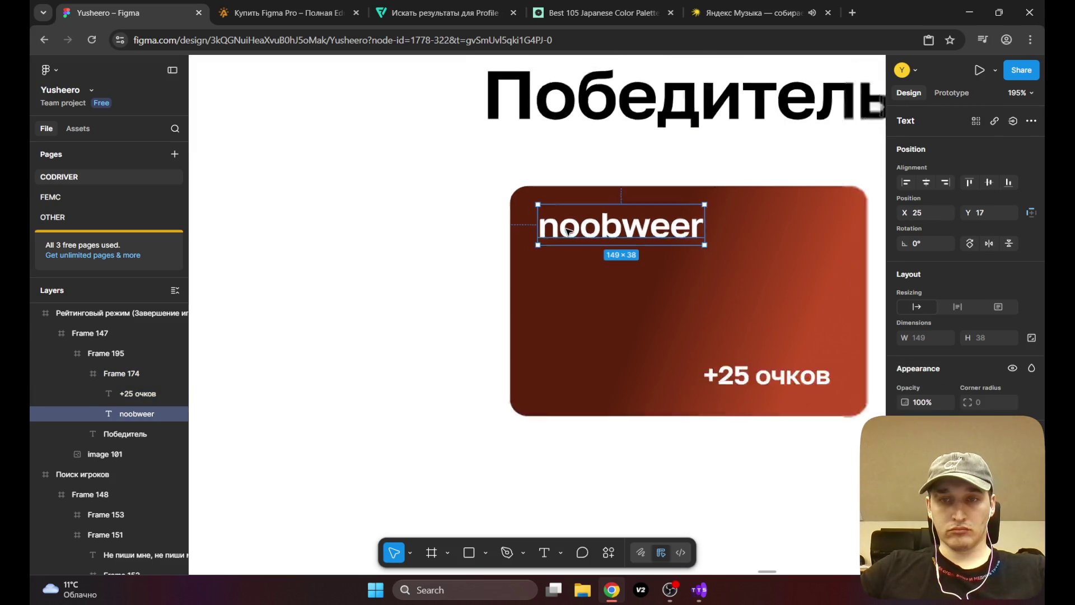
key(Escape)
key(Escape)
key(Escape)
scroll(560, 213, up, 5)
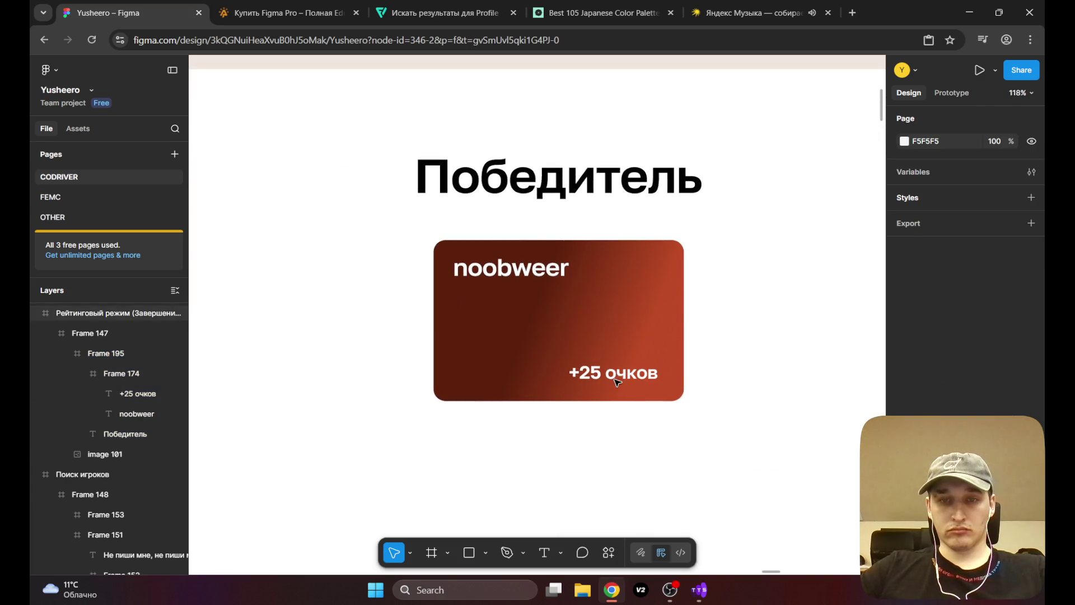
click(616, 381)
double_click(618, 378)
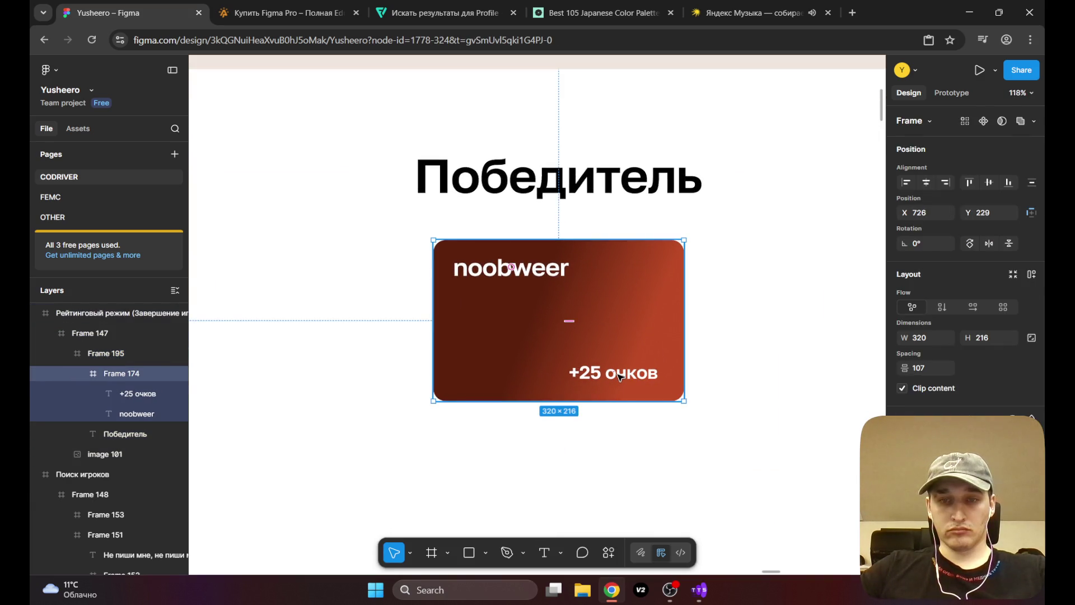
click(618, 378)
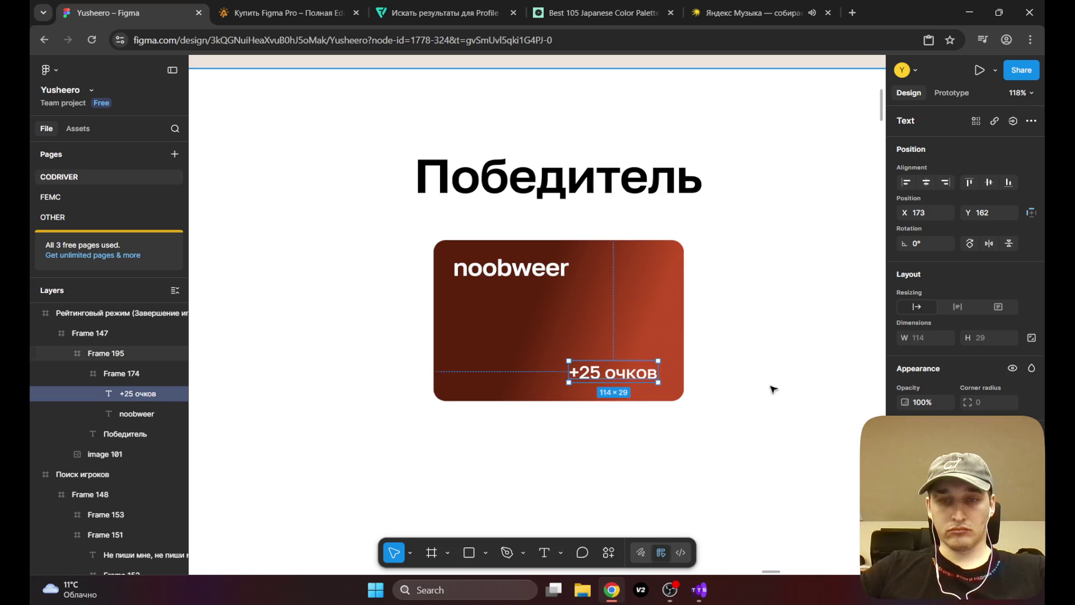
click(715, 343)
scroll(713, 338, down, 5)
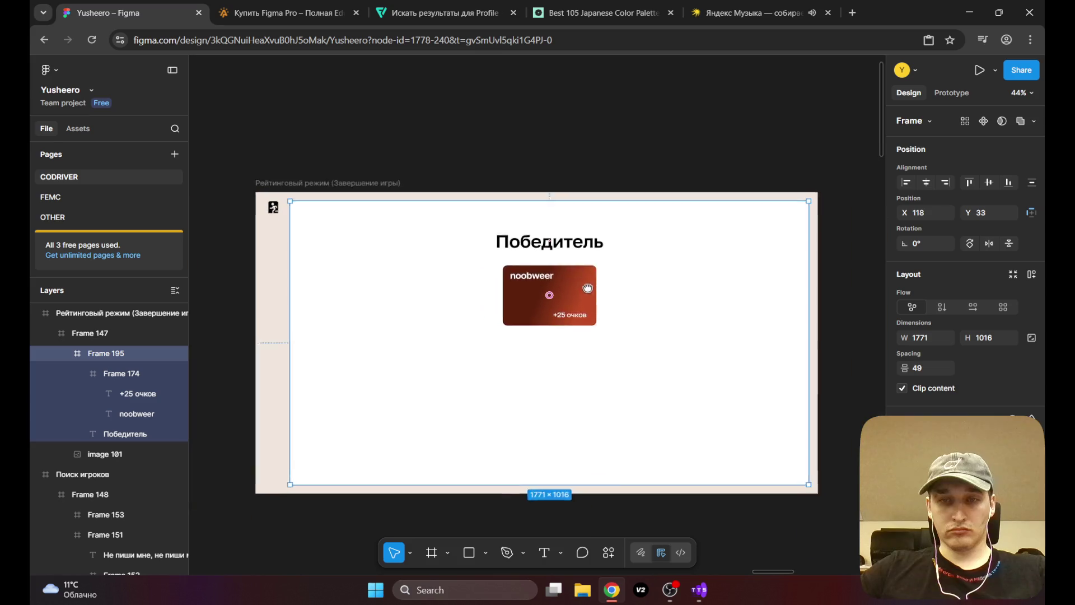
click(742, 245)
mouse_move(458, 131)
mouse_down()
mouse_move(612, 142)
mouse_move(620, 113)
mouse_up()
scroll(649, 212, down, 5)
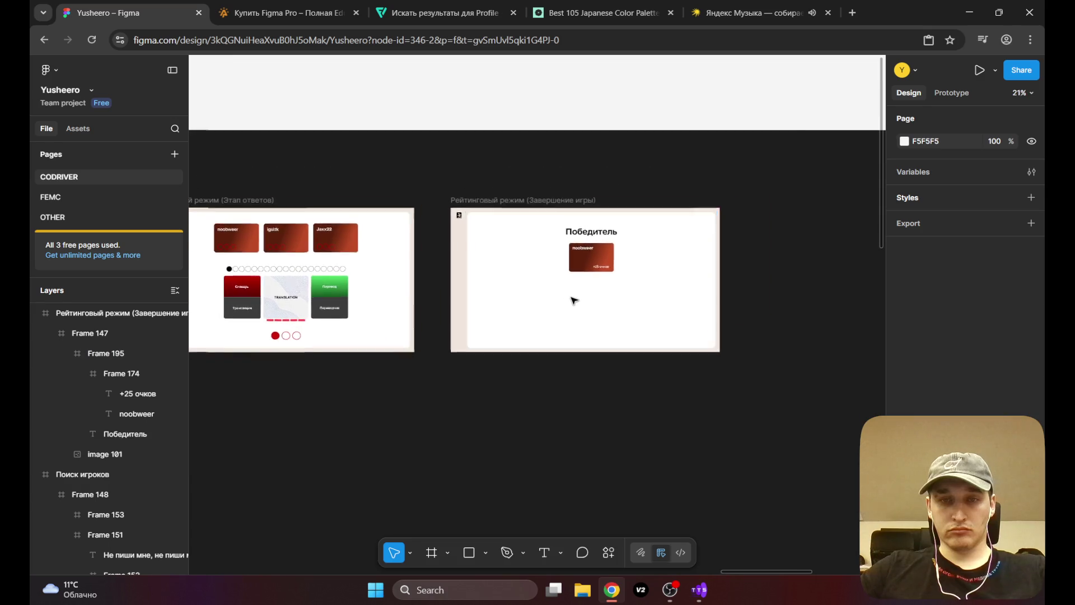
scroll(573, 300, up, 4)
scroll(516, 291, left, 7)
scroll(545, 260, right, 8)
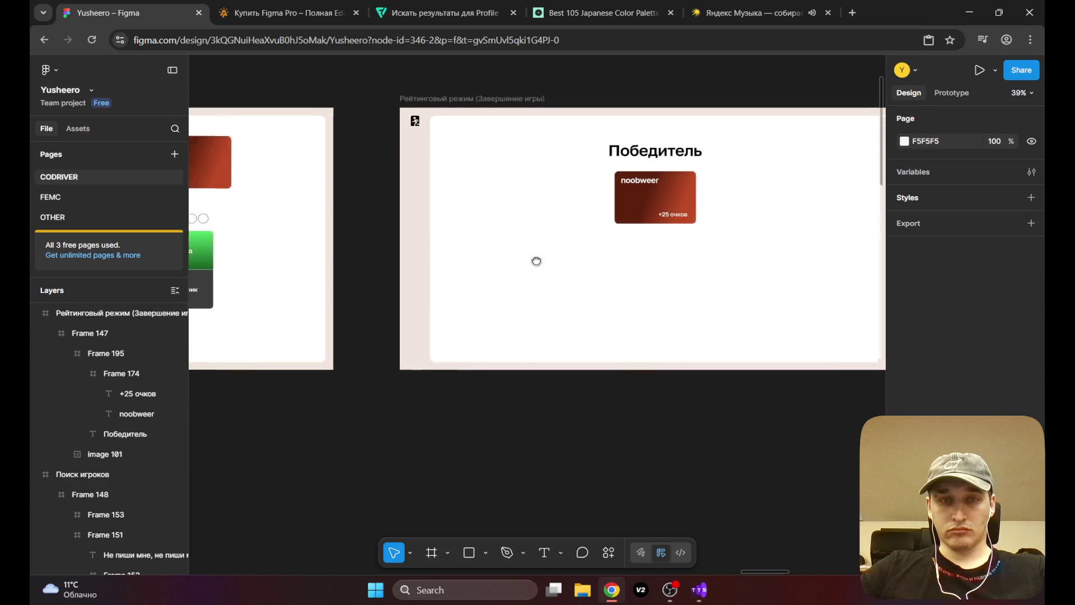
scroll(504, 275, right, 1)
scroll(641, 271, left, 3)
scroll(689, 295, right, 10)
scroll(745, 299, left, 2)
mouse_move(745, 299)
mouse_down()
mouse_move(655, 305)
mouse_move(371, 273)
mouse_up()
mouse_move(636, 278)
mouse_down()
mouse_move(428, 257)
mouse_move(395, 279)
mouse_up()
scroll(557, 281, up, 5)
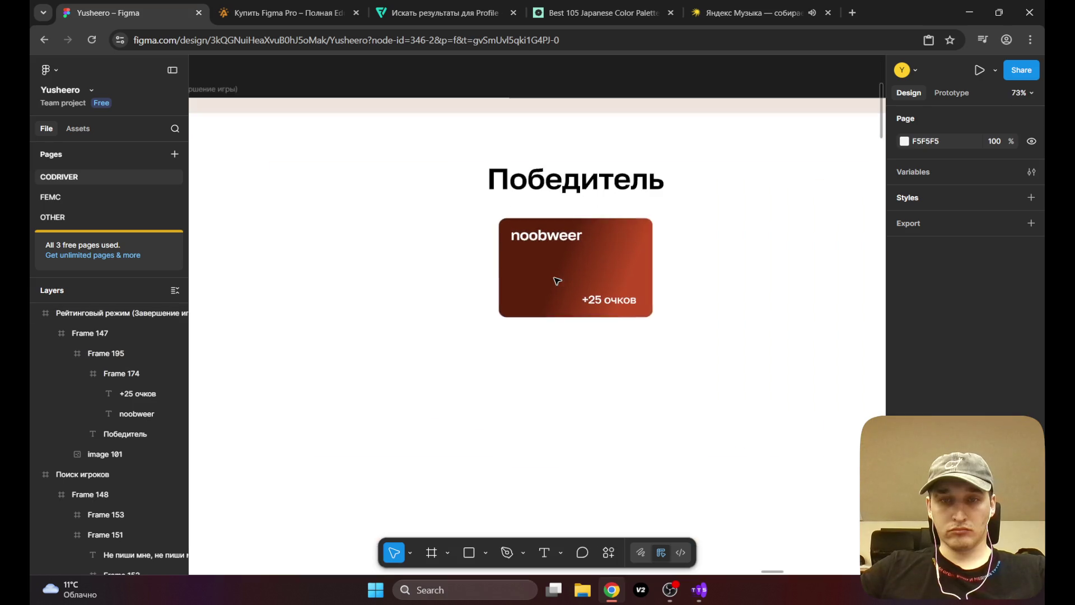
click(631, 266)
scroll(432, 267, down, 8)
drag(469, 286, 345, 286)
scroll(485, 267, up, 5)
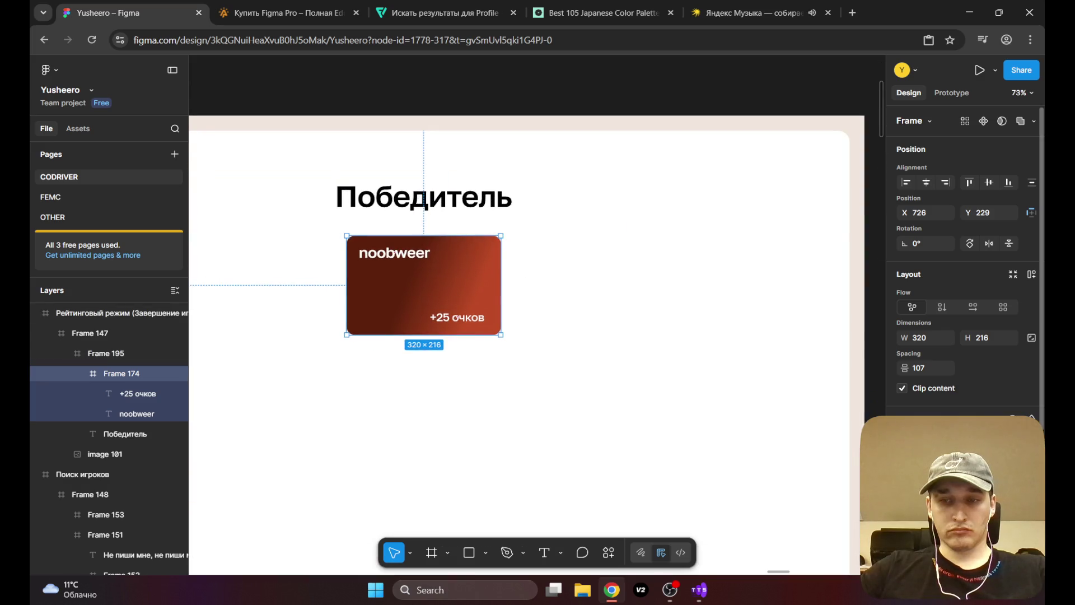
click(907, 493)
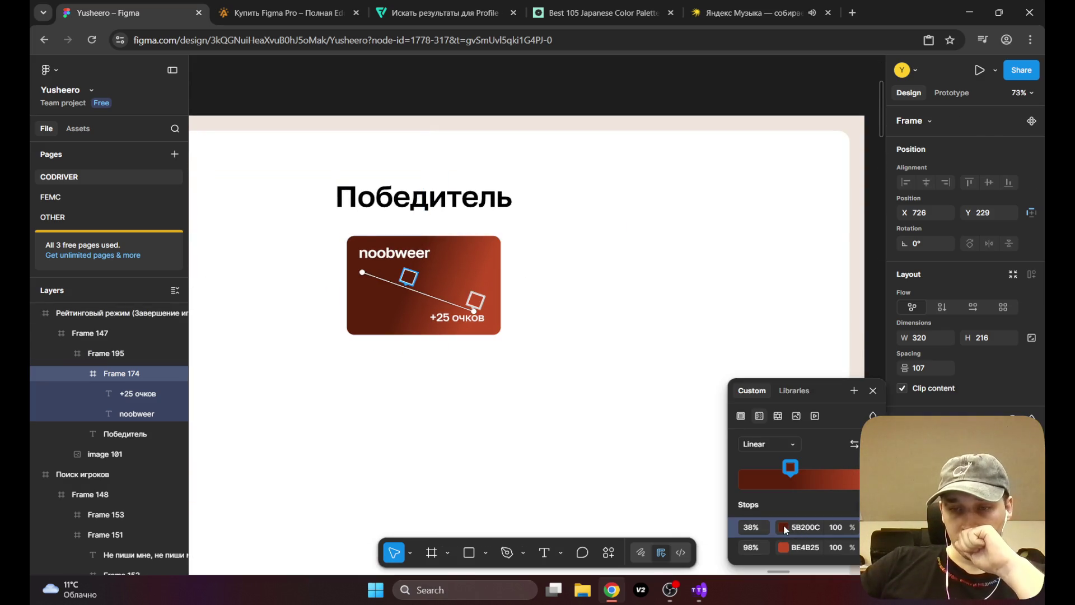
Step: Shift the 38% gradient stop's hue from red toward yellow
click(784, 465)
drag(624, 435, 628, 437)
mouse_move(661, 397)
mouse_down()
mouse_move(720, 312)
mouse_move(720, 283)
mouse_move(721, 343)
mouse_move(716, 292)
mouse_move(713, 344)
mouse_move(697, 358)
mouse_move(721, 350)
mouse_up()
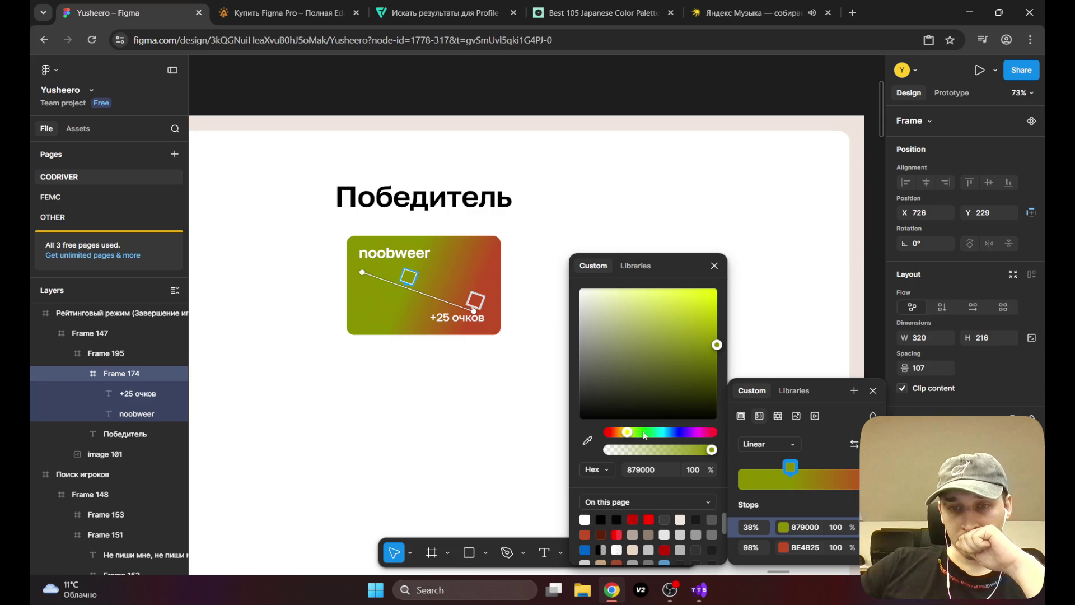
Step: Set the 98% gradient stop to vivid yellow F2FF00
click(791, 551)
click(788, 551)
click(786, 552)
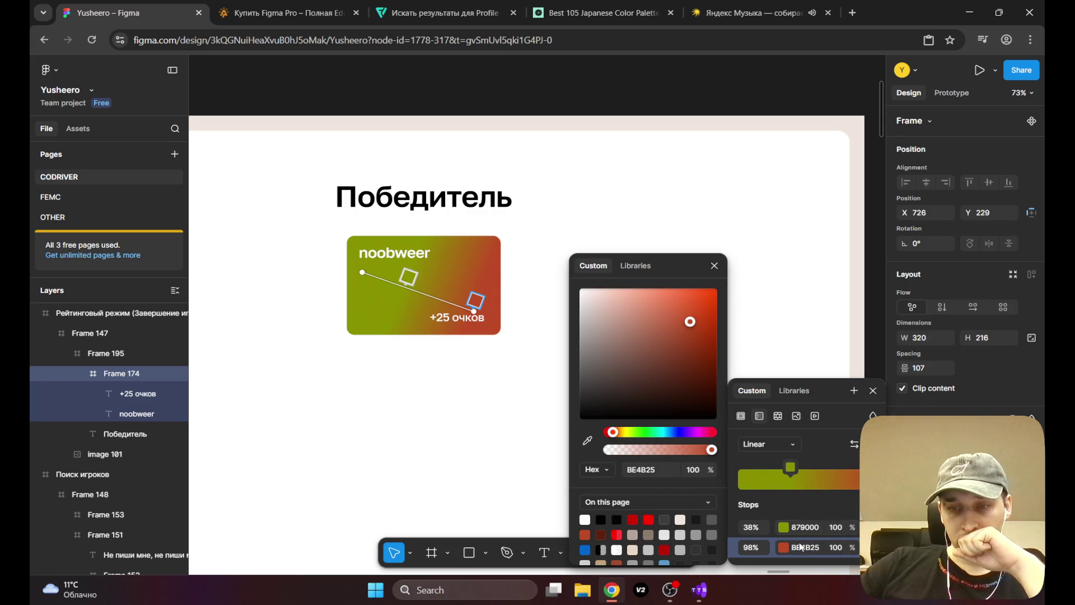
click(794, 390)
click(811, 462)
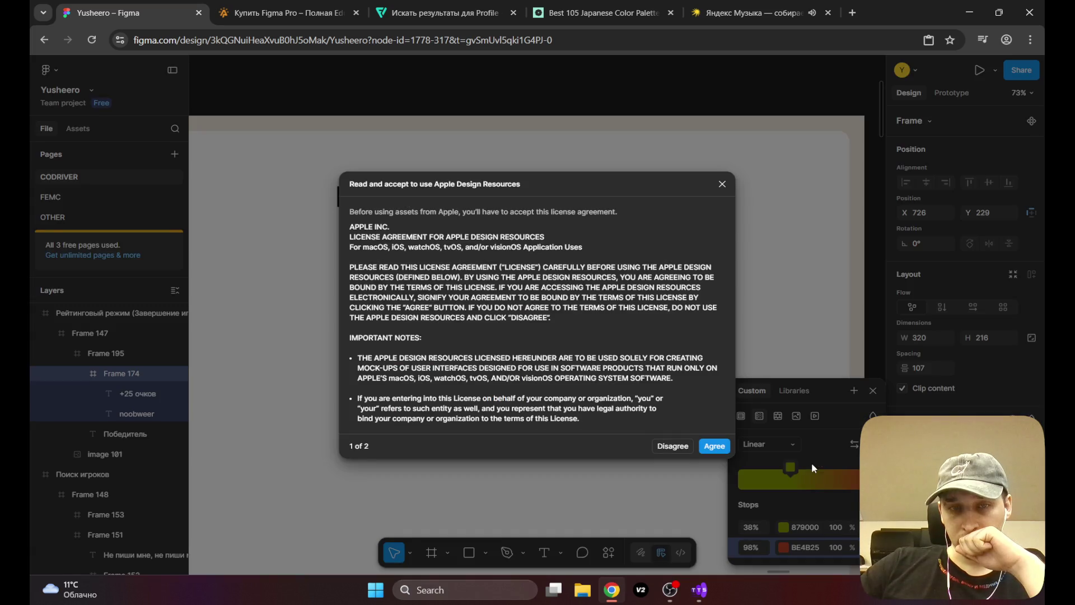
click(722, 184)
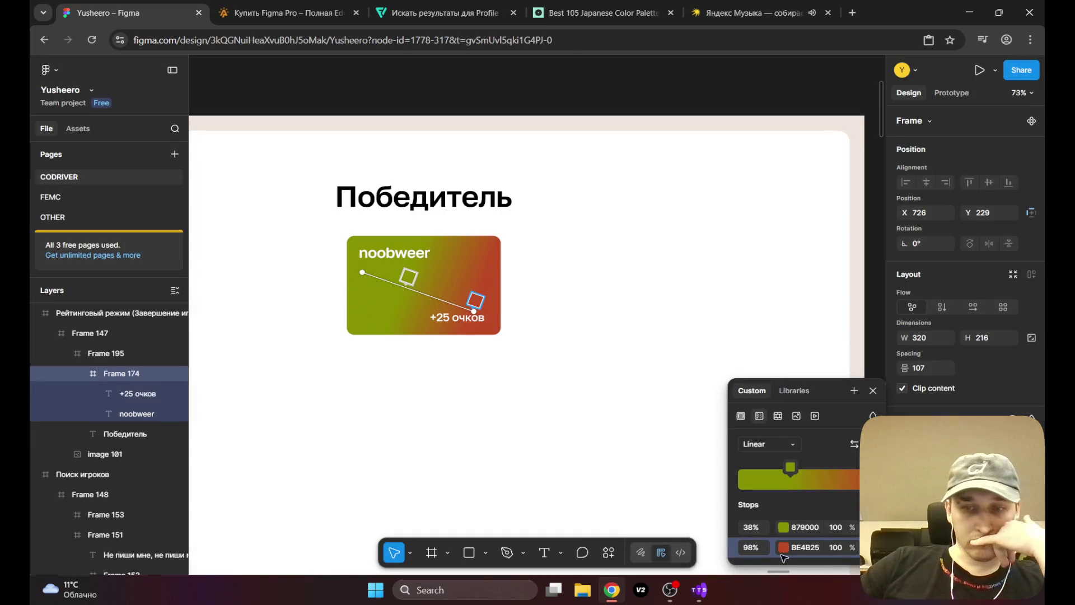
click(783, 549)
click(628, 433)
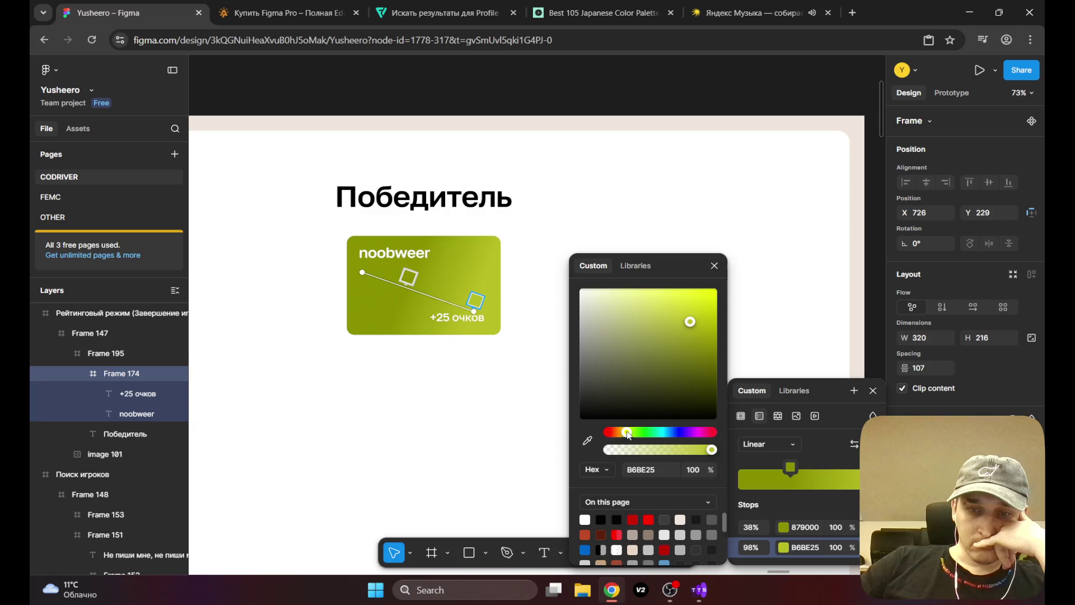
drag(697, 315, 720, 289)
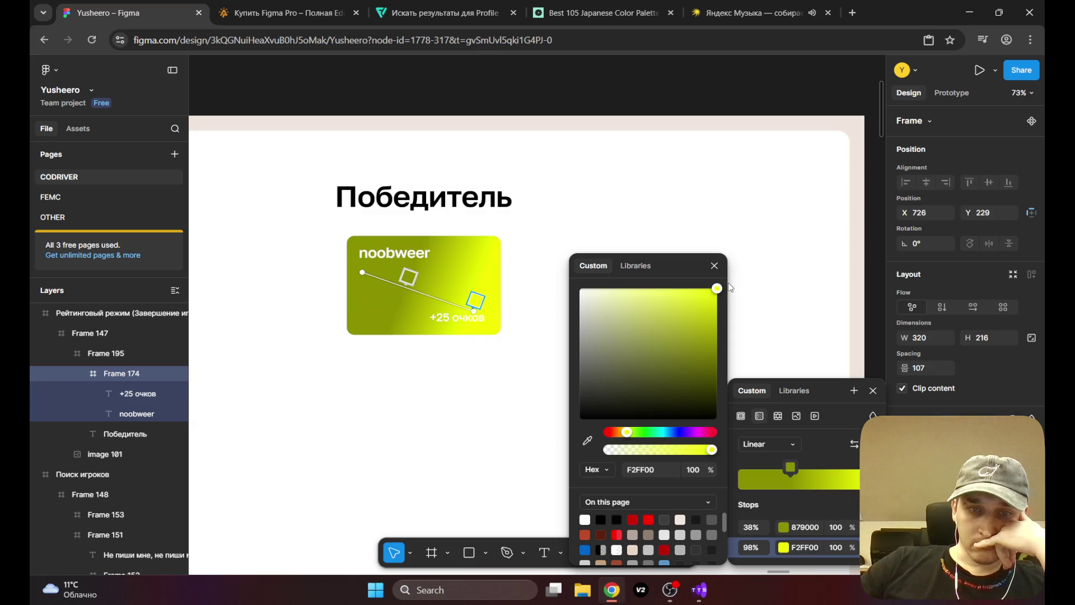
Step: Fine-tune the 38% stop to AB9700 and close the gradient editor
click(783, 529)
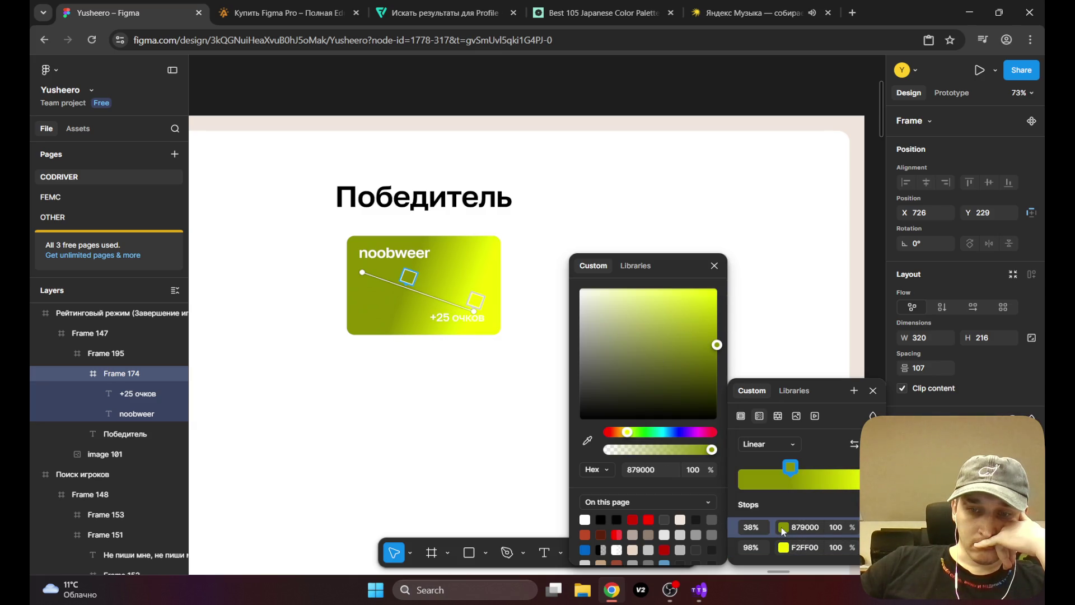
mouse_move(684, 336)
mouse_down()
mouse_move(656, 318)
mouse_move(666, 343)
mouse_move(647, 313)
mouse_move(651, 290)
mouse_move(720, 312)
mouse_move(729, 334)
mouse_up()
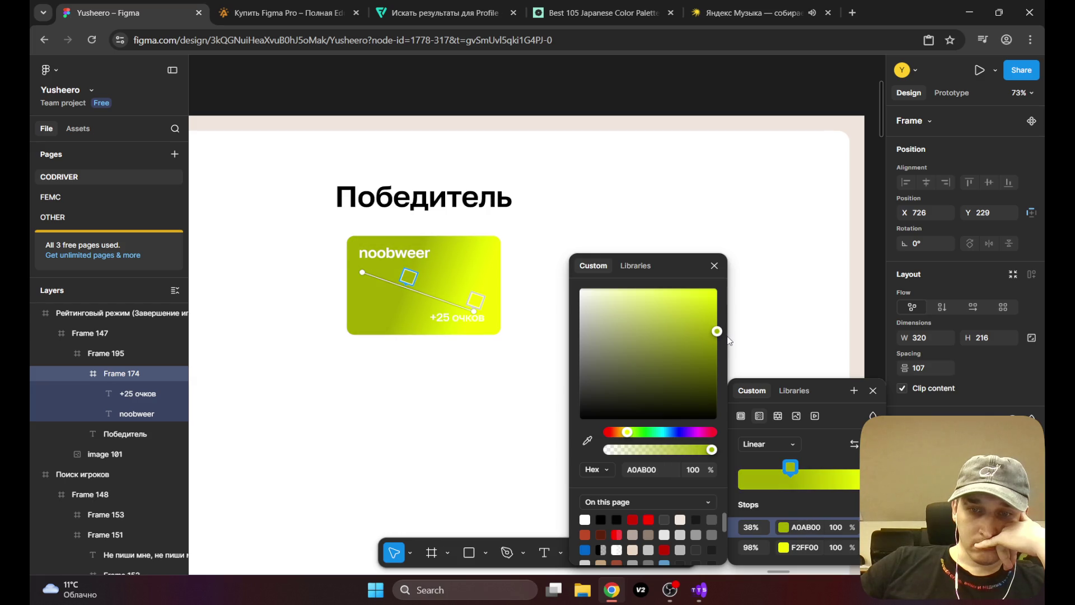
drag(629, 432, 626, 431)
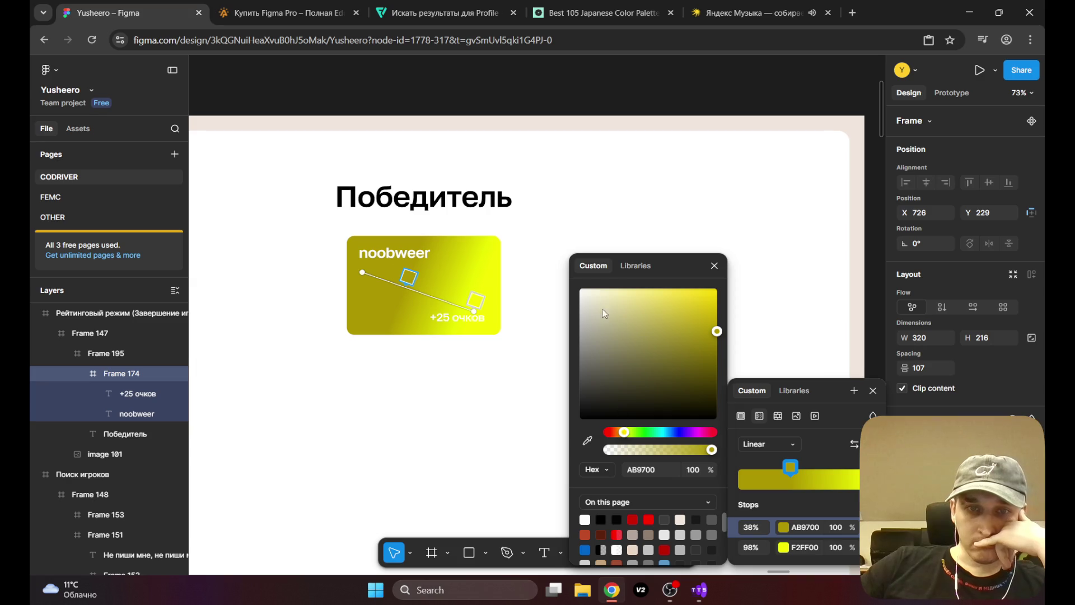
key(Escape)
click(474, 324)
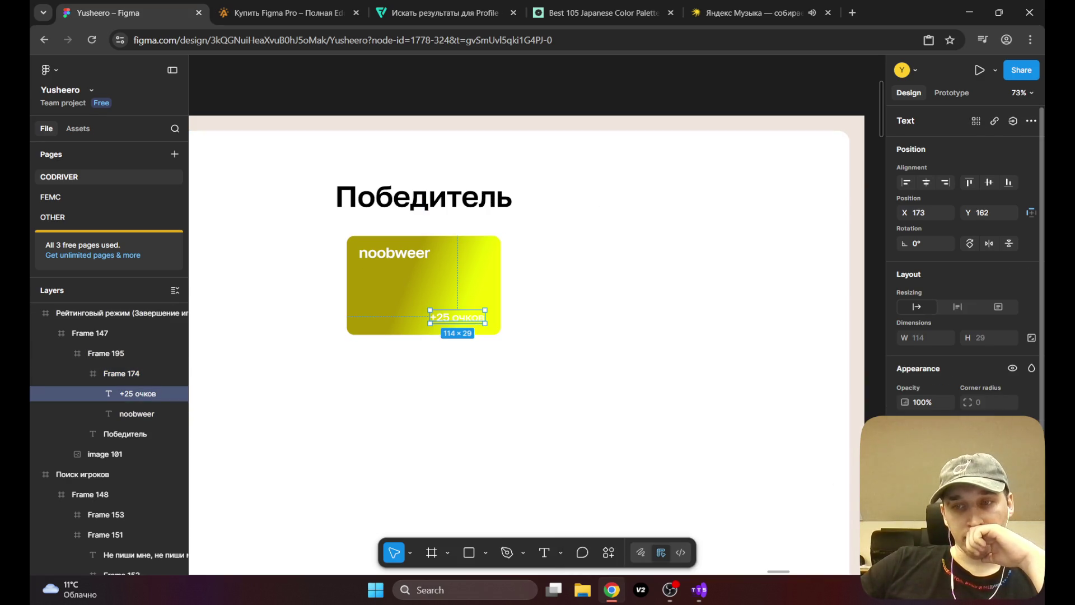
Step: Change the '+25 очков' score text colour
scroll(963, 269, down, 3)
click(904, 493)
drag(745, 392, 730, 442)
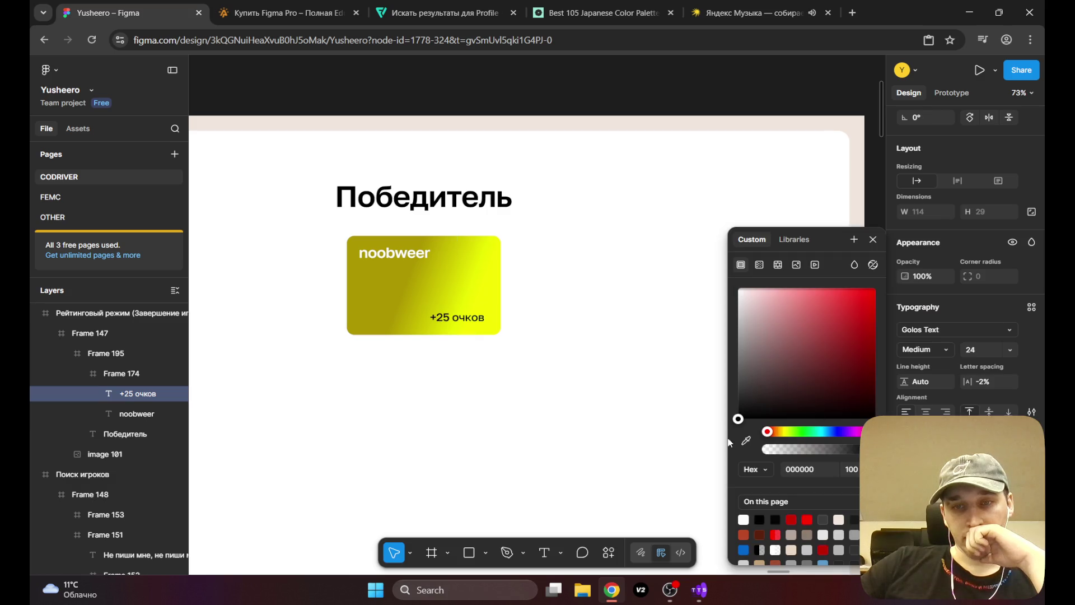
click(641, 189)
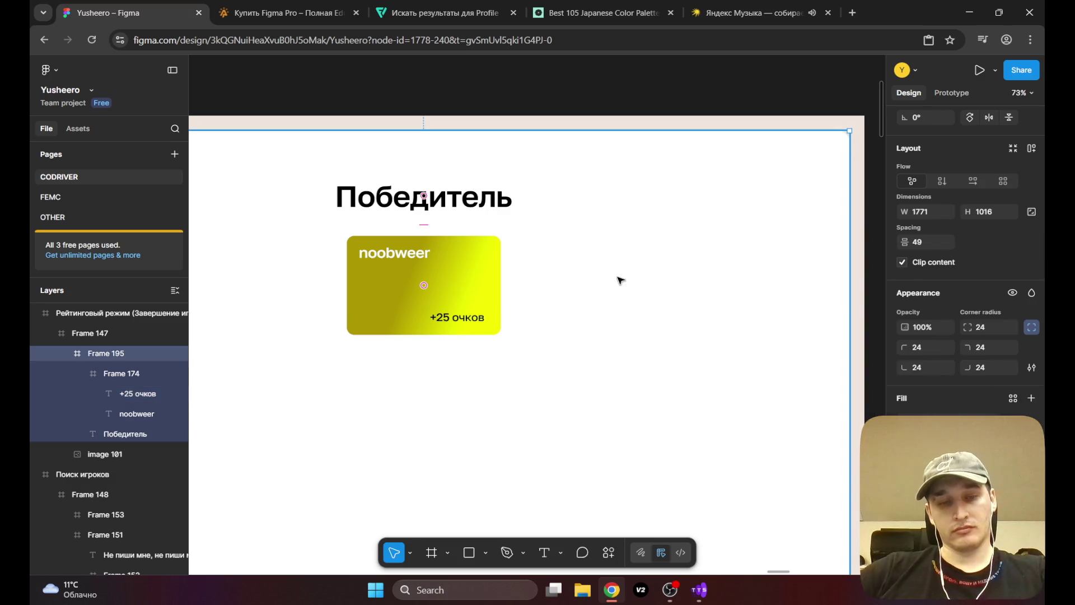
key(shift+2)
scroll(616, 291, down, 3)
scroll(571, 308, up, 4)
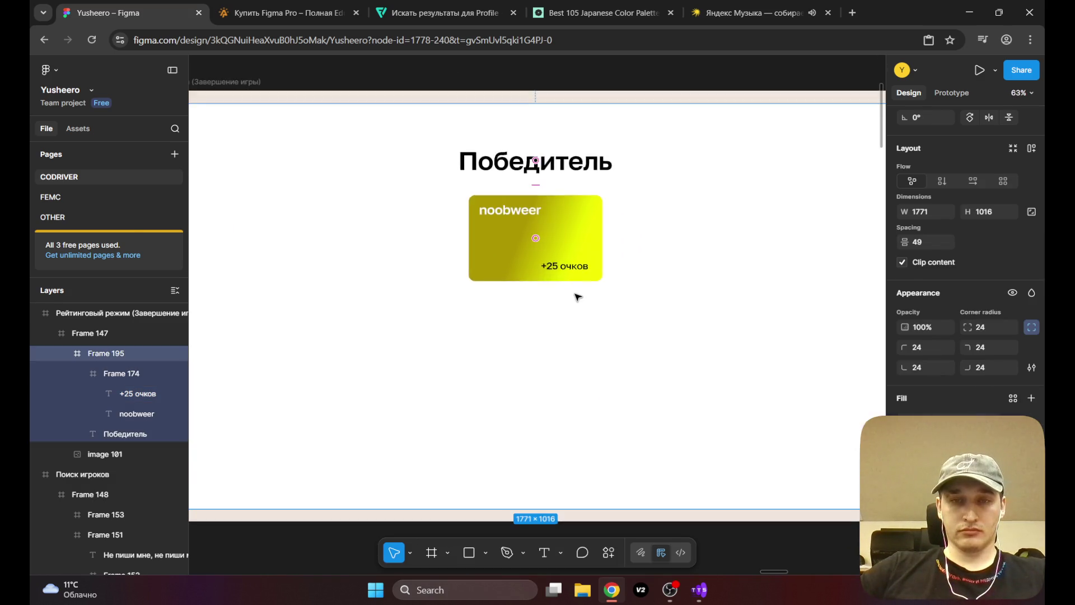
scroll(577, 297, down, 4)
Step: Brighten the darker AB9700 stop of the yellow card's gradient
click(619, 156)
scroll(588, 300, up, 3)
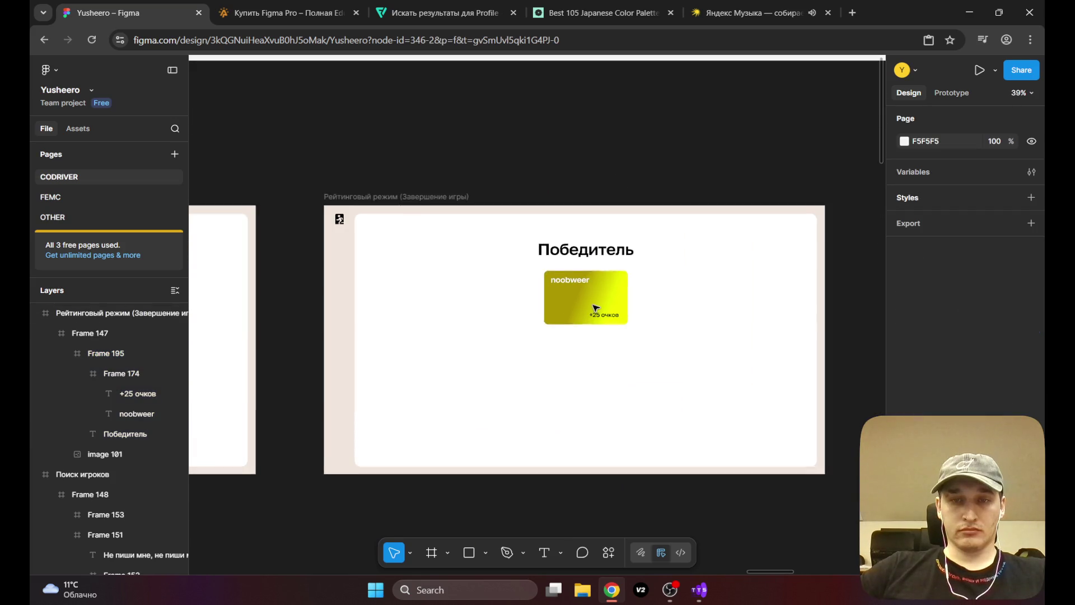
click(609, 300)
click(906, 491)
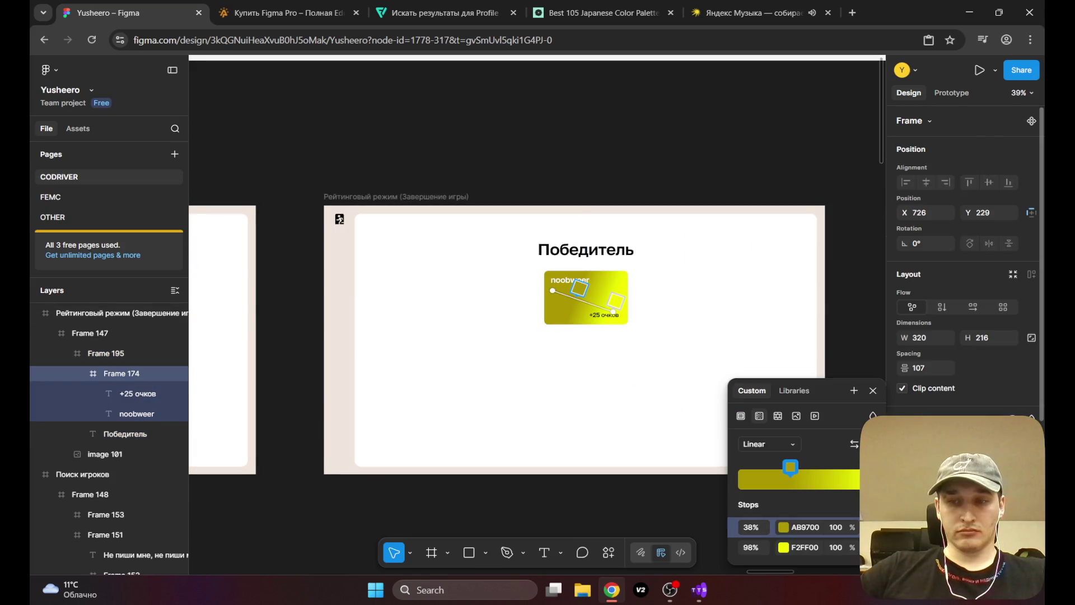
click(785, 528)
drag(717, 331, 713, 310)
key(Escape)
Step: Pan across the screens to review the Победитель screen and select its inner Frame 195
scroll(624, 303, up, 5)
scroll(625, 304, down, 5)
click(572, 355)
mouse_move(642, 310)
mouse_down()
mouse_move(696, 327)
mouse_move(785, 329)
mouse_up()
scroll(530, 326, down, 2)
scroll(532, 328, up, 4)
scroll(540, 330, down, 6)
mouse_move(545, 331)
mouse_down()
mouse_move(626, 295)
mouse_move(648, 298)
mouse_move(567, 336)
mouse_move(599, 341)
mouse_move(534, 353)
mouse_up()
scroll(588, 333, up, 5)
scroll(614, 330, down, 8)
scroll(534, 354, up, 6)
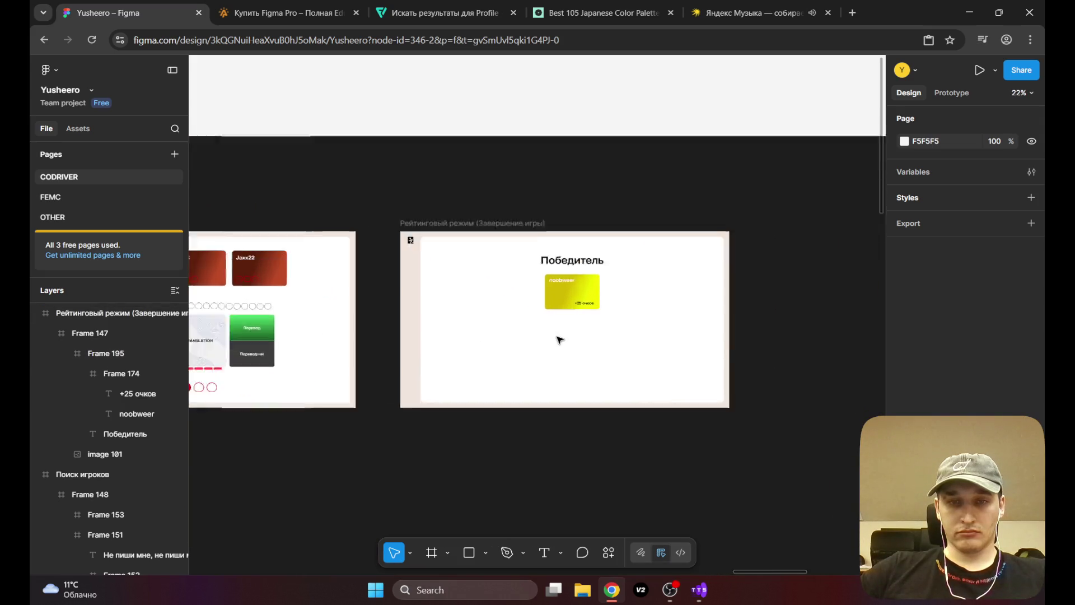
drag(569, 345, 514, 340)
scroll(528, 336, down, 5)
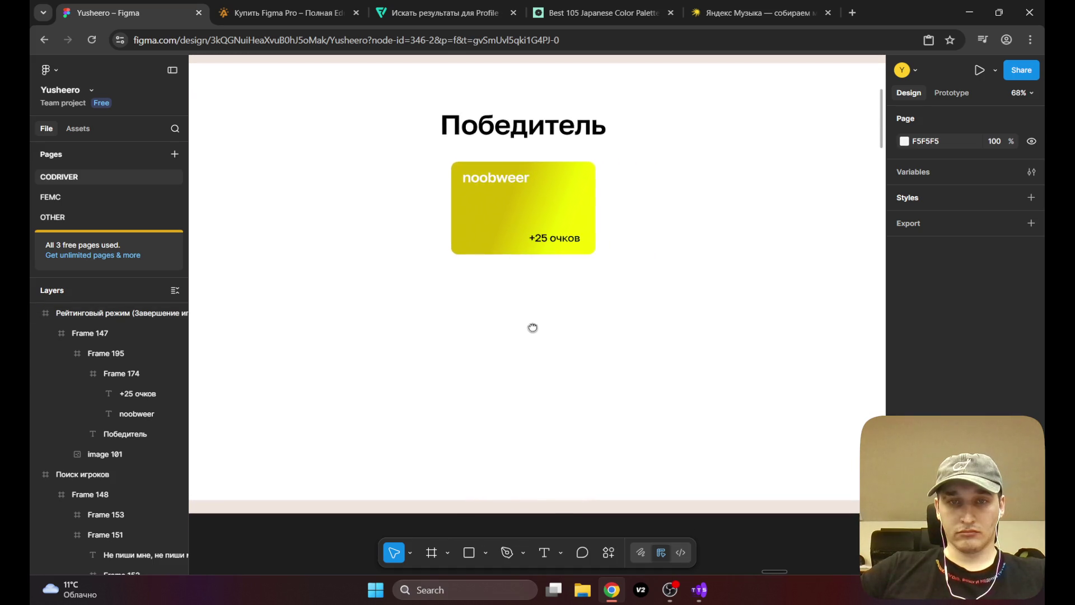
scroll(528, 329, left, 2)
scroll(532, 330, up, 4)
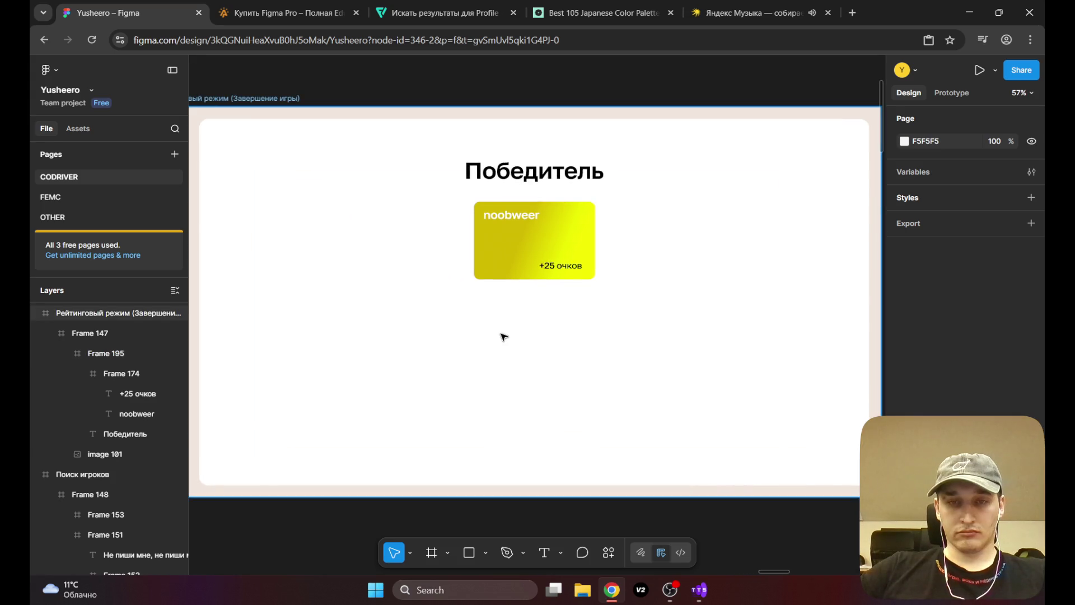
click(503, 336)
double_click(478, 379)
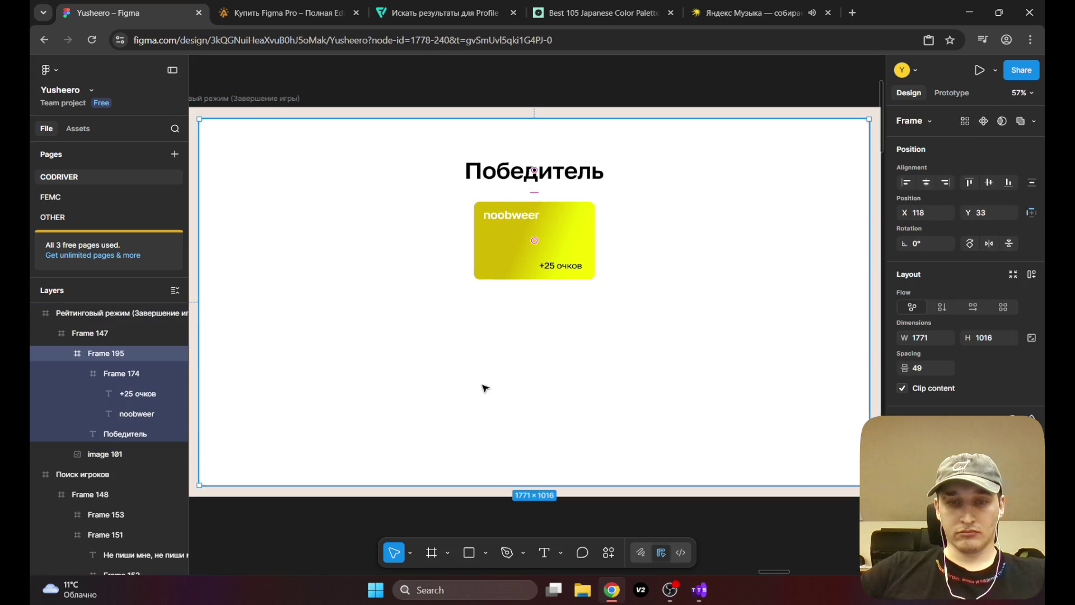
Step: Draw a 626 × 495 frame below the yellow card and nudge it into place
key(f)
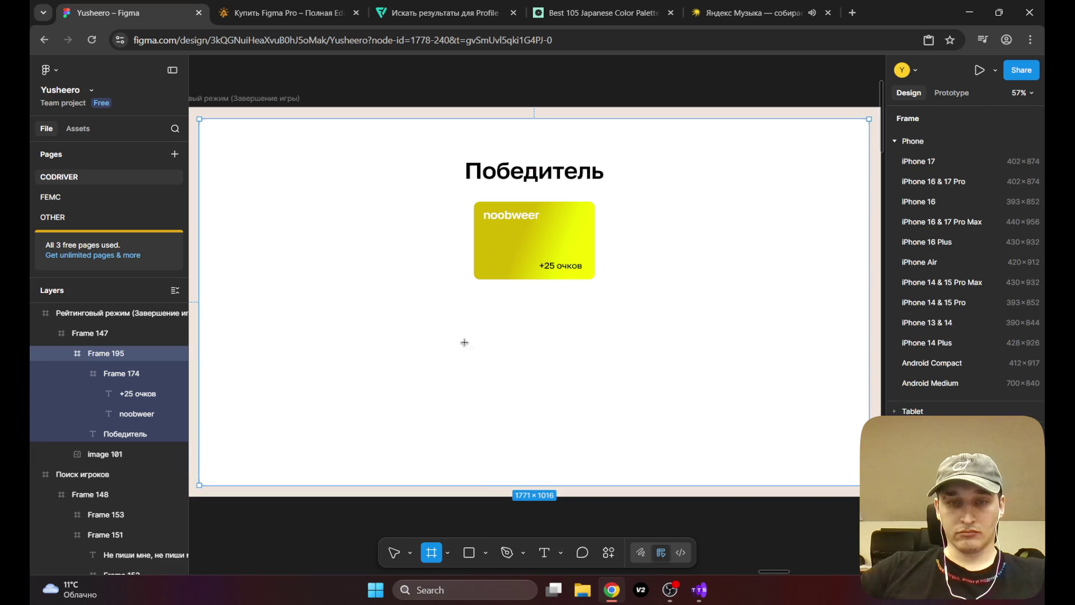
mouse_move(417, 307)
mouse_down()
mouse_move(516, 444)
mouse_move(696, 480)
mouse_move(654, 485)
mouse_up()
drag(504, 413, 516, 421)
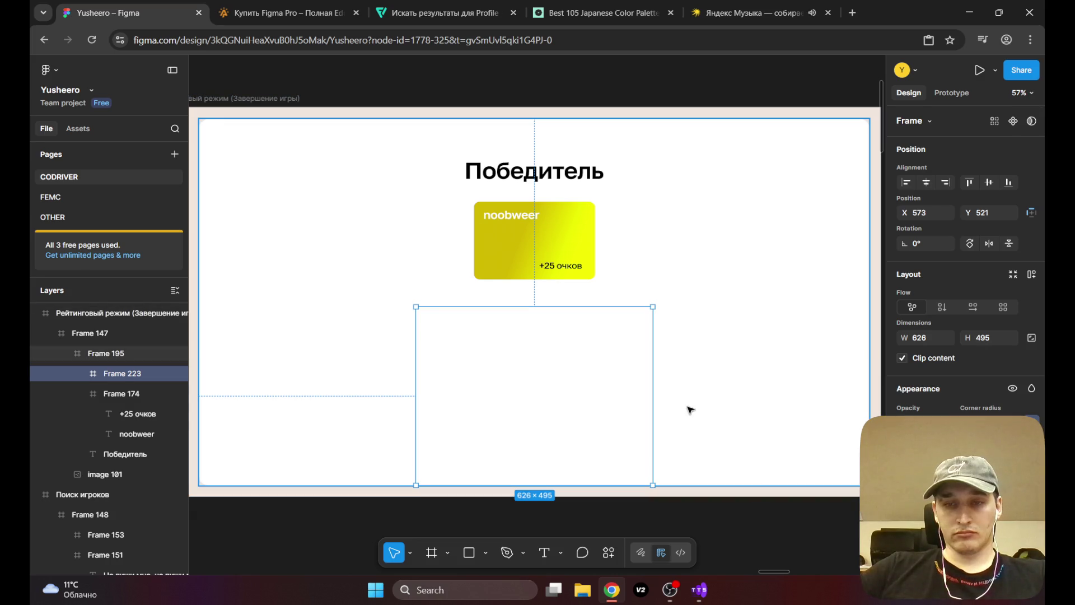
Step: Check the main menu leaderboard's gradient start colour B2A499 for reference, then reselect the new panel
scroll(689, 411, down, 5)
scroll(518, 375, down, 3)
scroll(518, 374, left, 5)
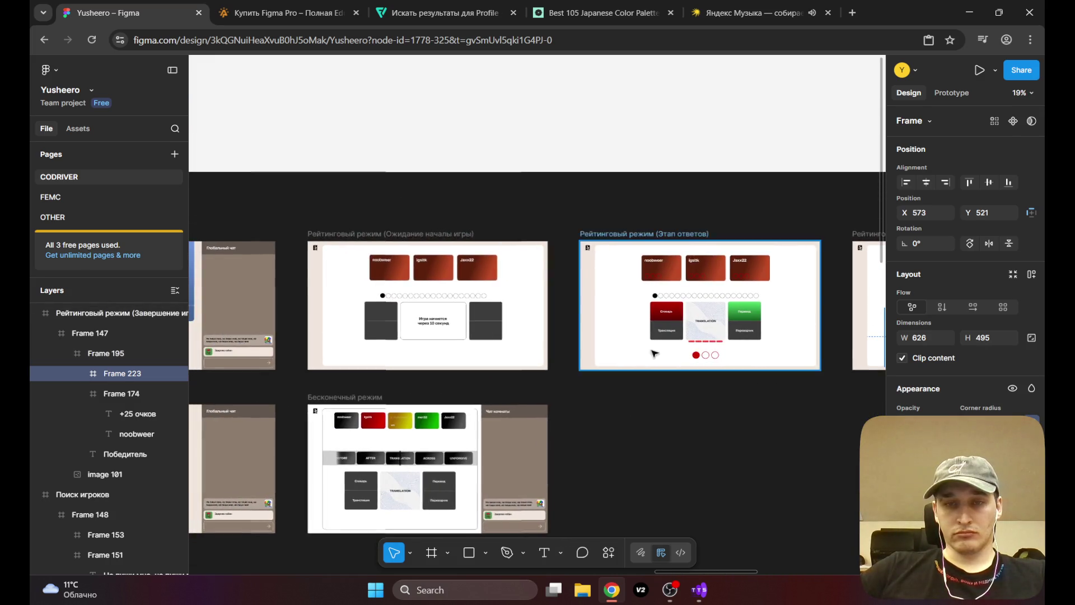
scroll(416, 329, left, 10)
scroll(416, 329, up, 3)
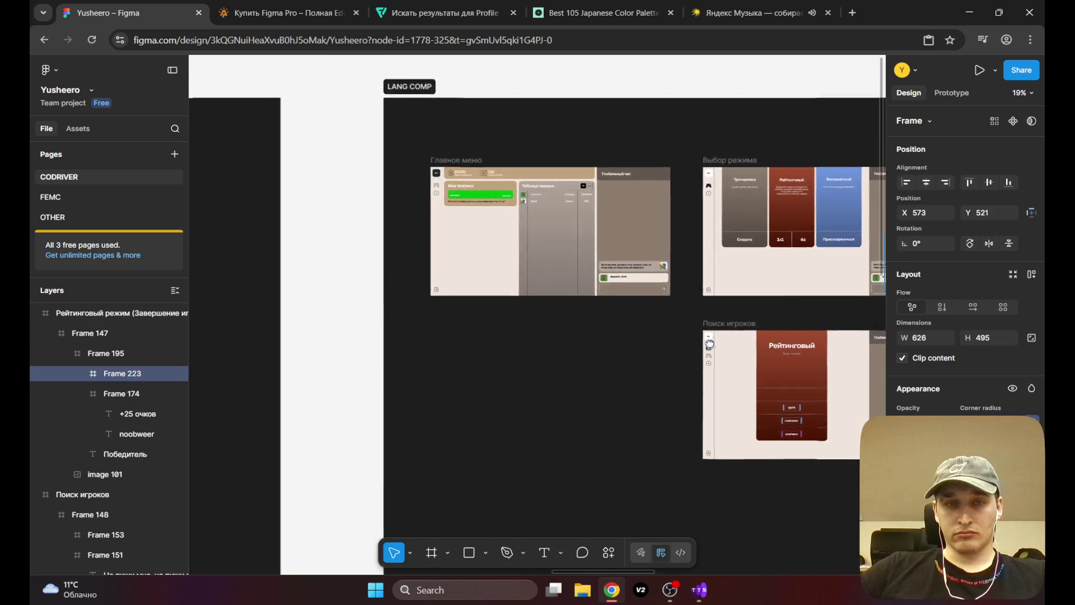
drag(709, 344, 728, 387)
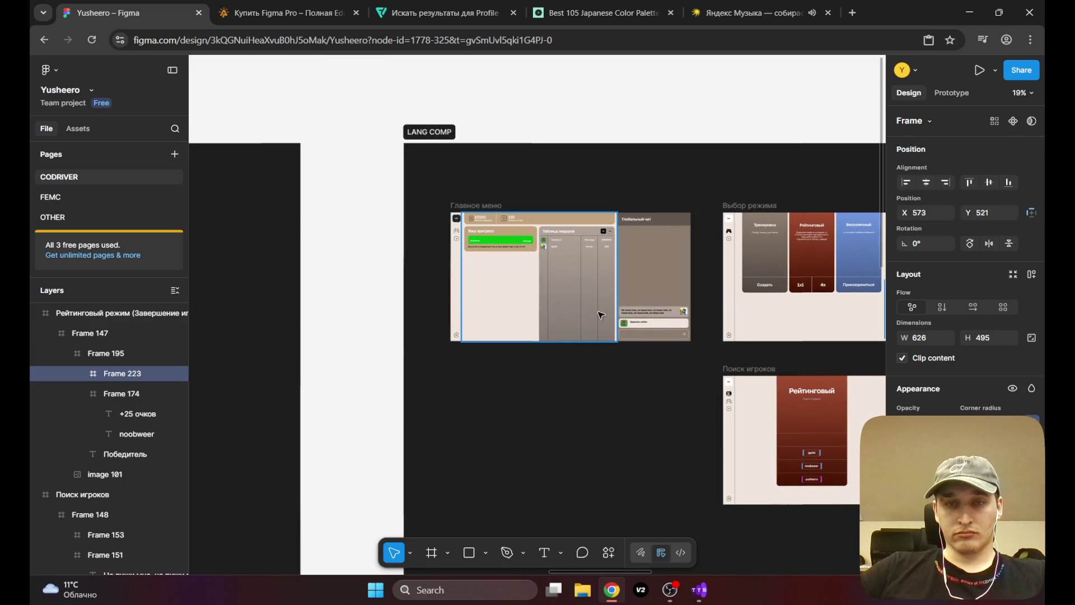
click(549, 294)
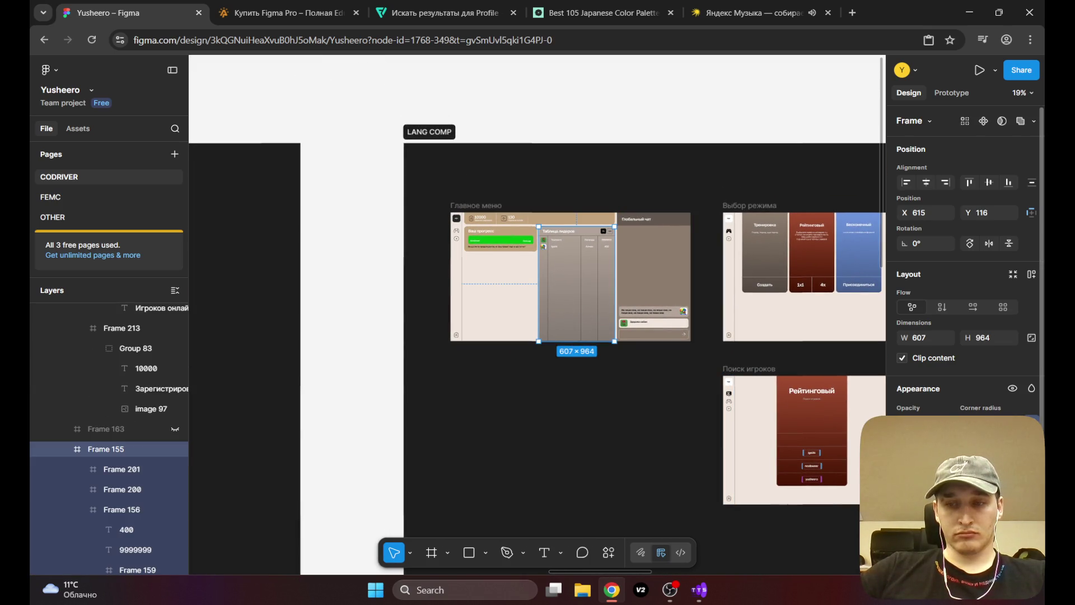
click(903, 465)
click(812, 528)
scroll(223, 385, right, 15)
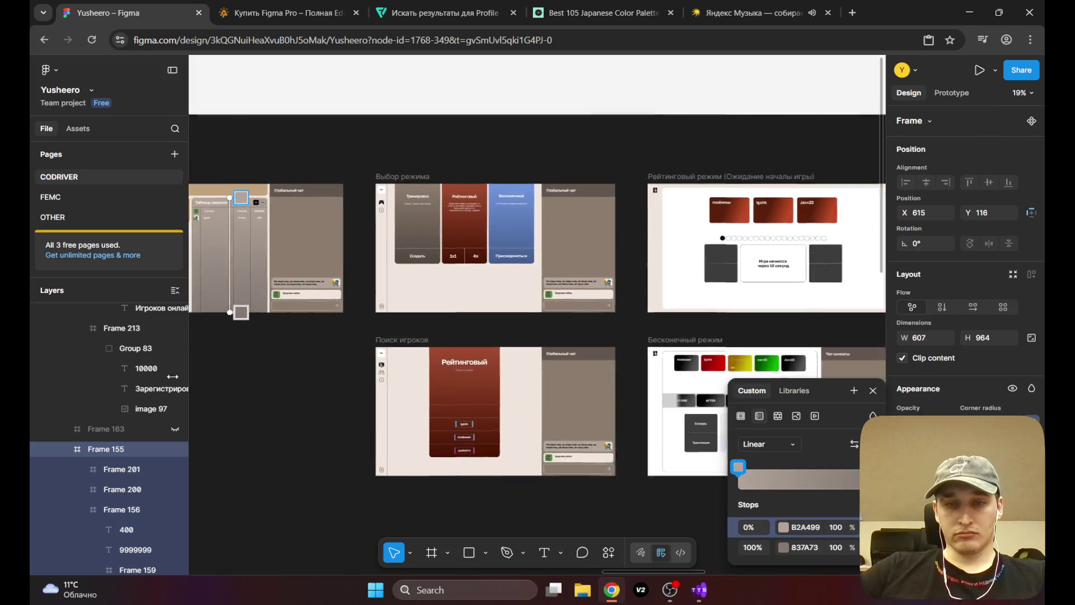
scroll(530, 336, up, 5)
key(Escape)
click(564, 352)
click(564, 353)
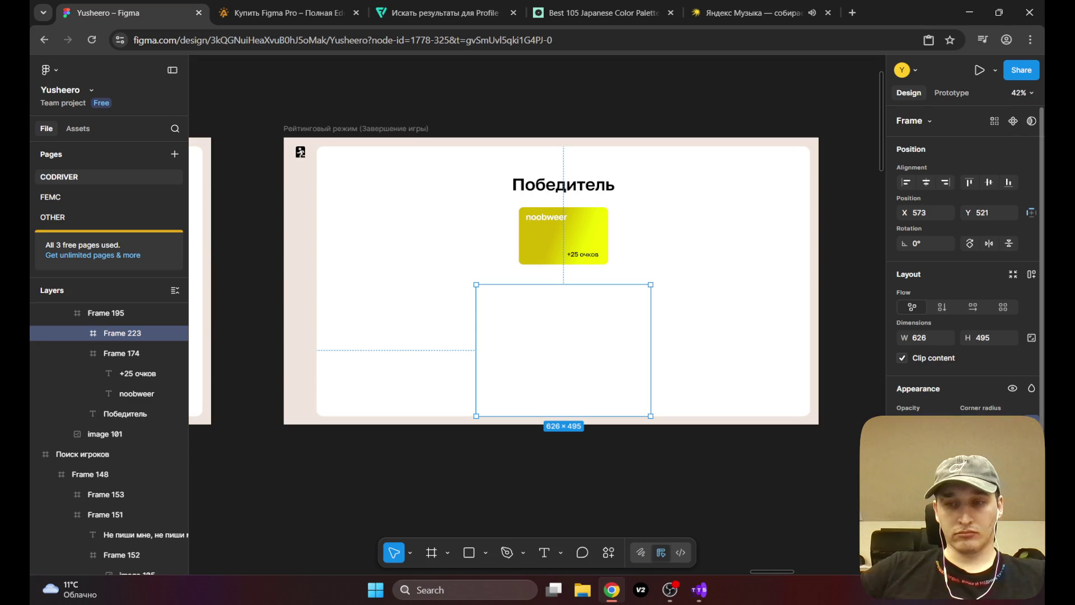
Step: Fill Frame 223 with a linear gradient from B2A499 at 0% to 69615A at 100%
click(906, 506)
click(759, 264)
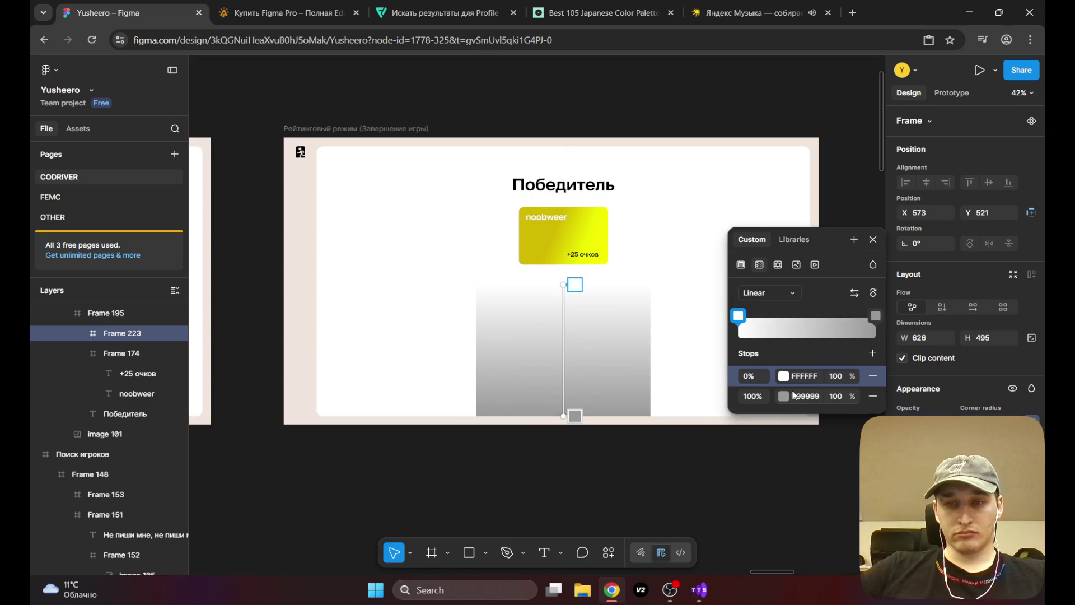
click(806, 377)
text(B2A499)
key(Return)
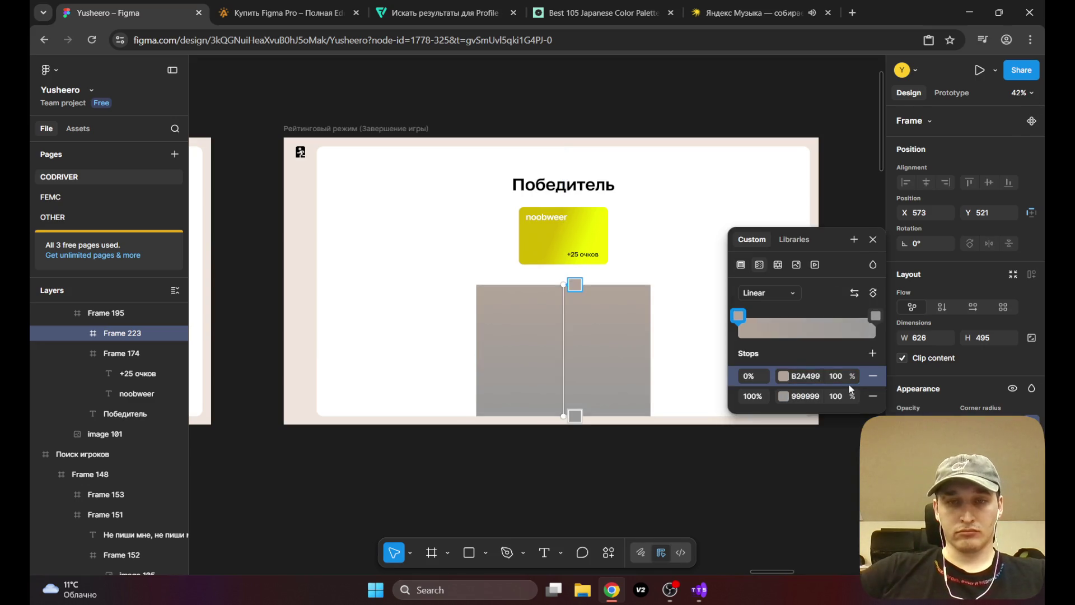
click(801, 396)
text(B2A499)
key(Return)
click(784, 396)
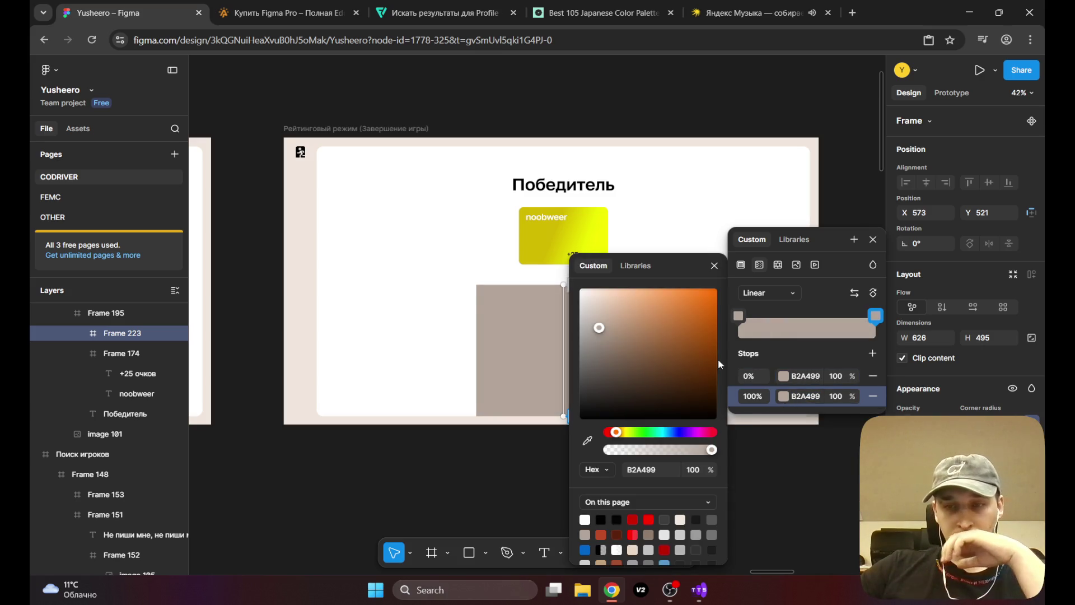
drag(608, 363, 600, 366)
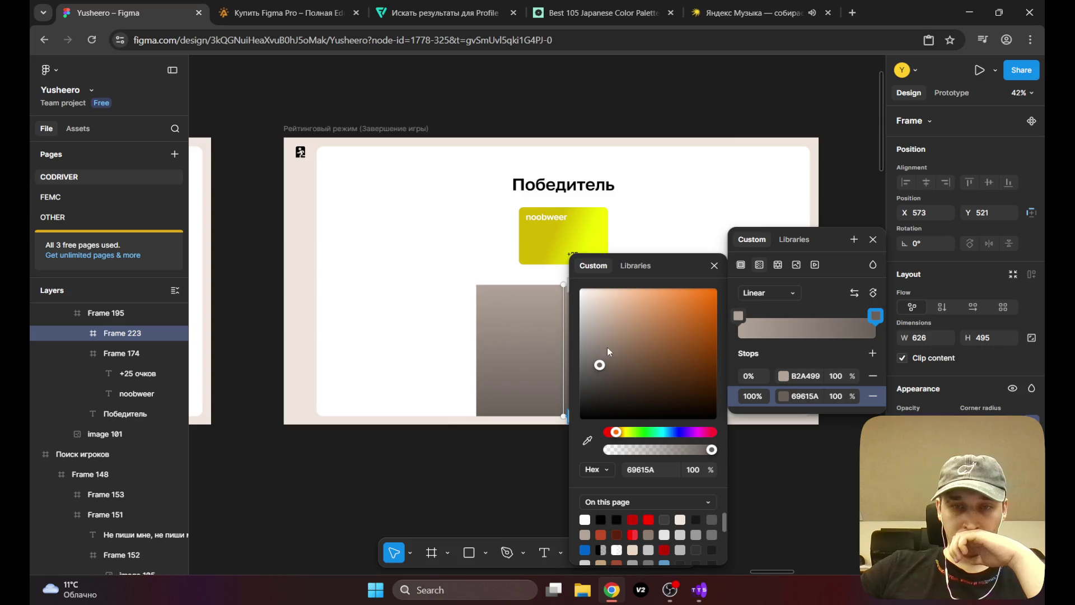
key(Escape)
Step: Recentre the view on the taupe panel and reselect it
ctrl+scroll(504, 384, up, 5)
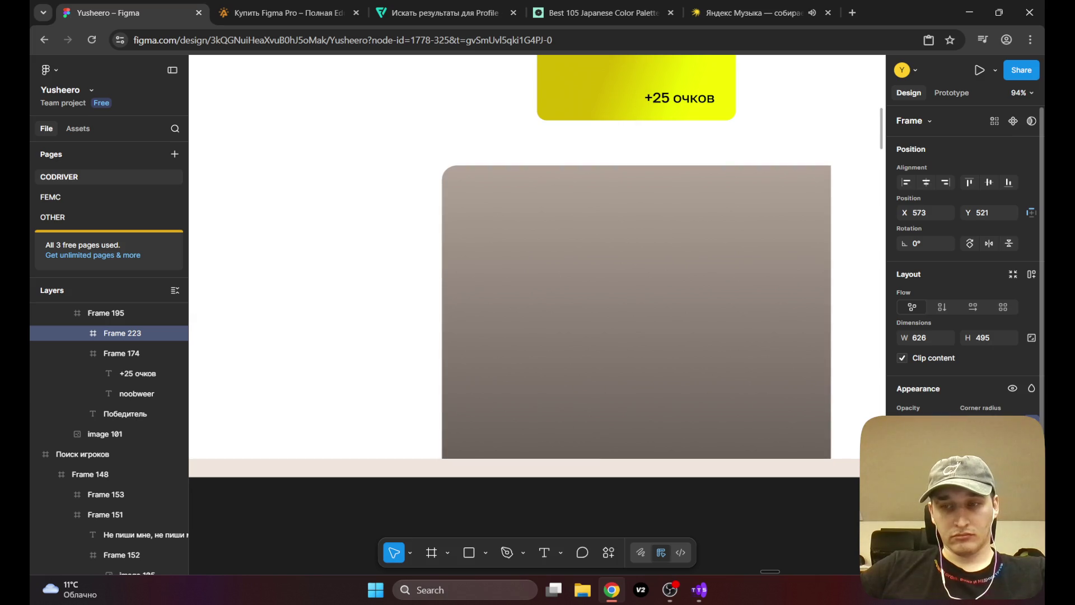
click(336, 177)
ctrl+scroll(336, 178, down, 5)
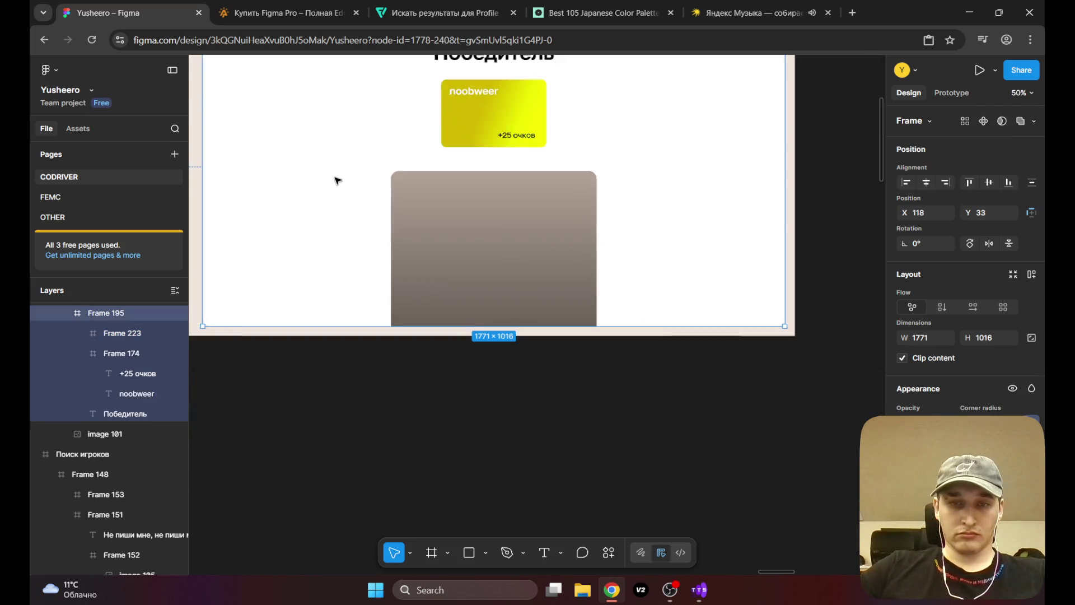
drag(366, 234, 403, 263)
ctrl+scroll(448, 276, up, 5)
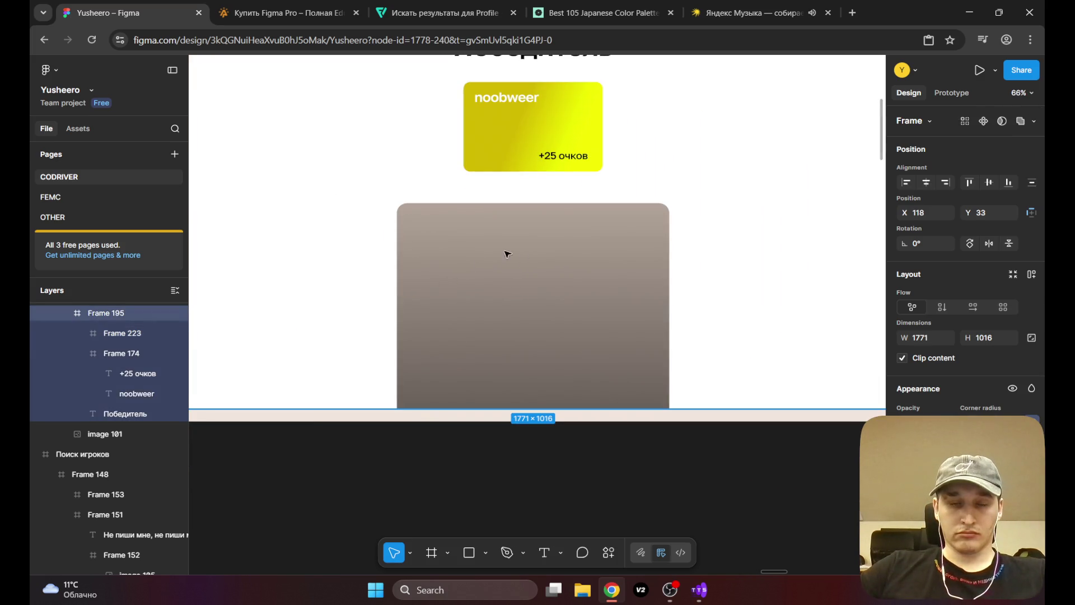
click(472, 247)
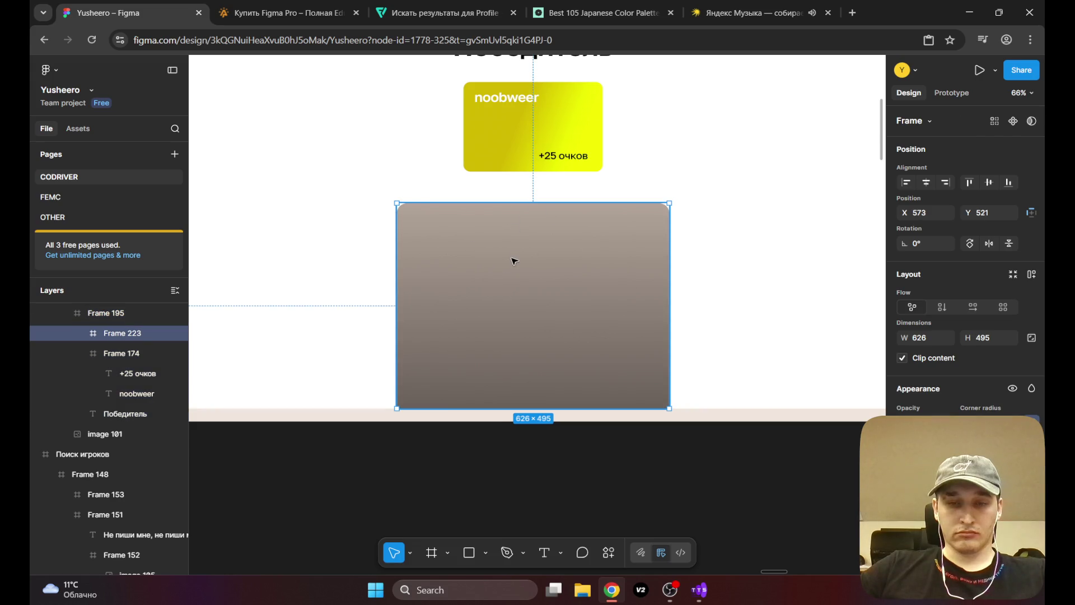
click(544, 552)
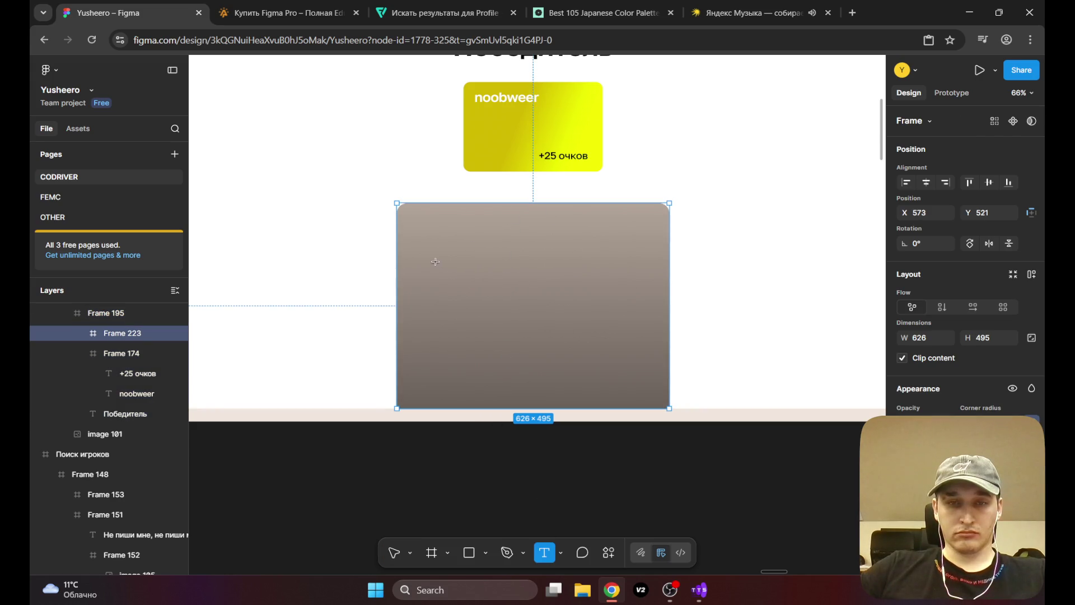
Step: Type the label 'Верных ответов : 23' inside the taupe panel and move it toward the top
click(430, 238)
text(Верных ответов :)
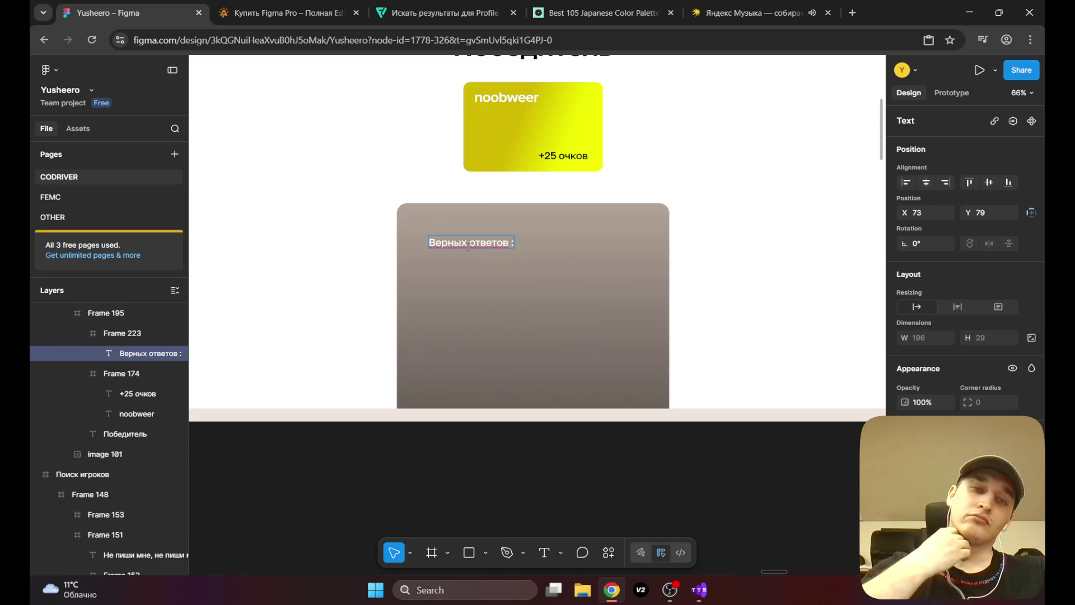
text(23)
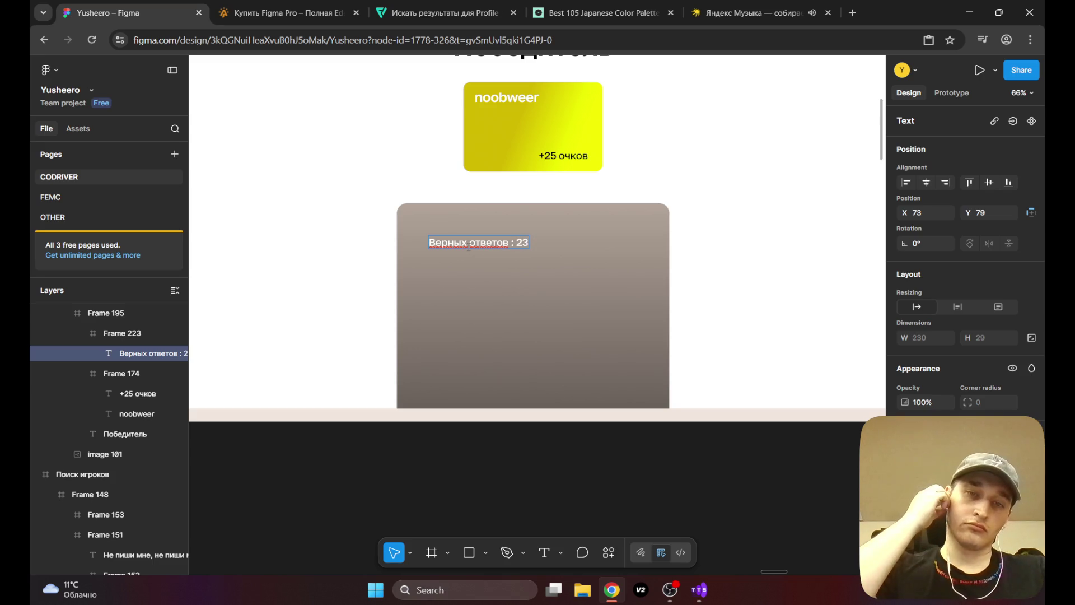
key(Escape)
mouse_move(465, 245)
mouse_down()
mouse_move(458, 233)
mouse_move(517, 234)
mouse_up()
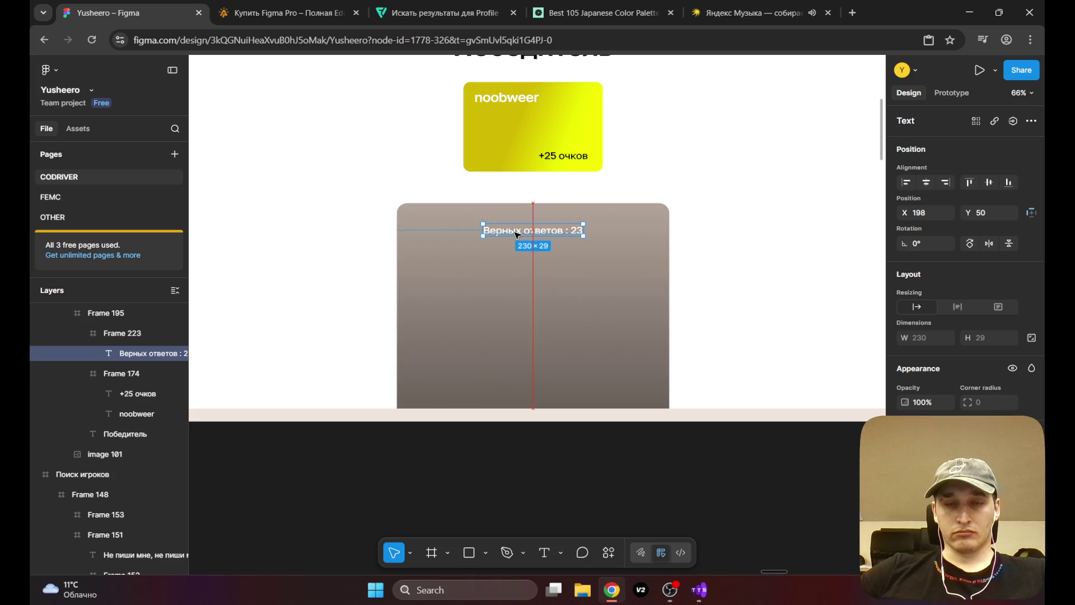
Step: Look over the neighbouring Jaxx22 and answer-stage screens, then reselect the Верных ответов label
click(726, 199)
scroll(560, 241, down, 5)
mouse_move(512, 279)
mouse_down()
mouse_move(557, 293)
mouse_move(569, 268)
mouse_move(557, 243)
mouse_move(506, 230)
mouse_move(574, 261)
mouse_move(496, 267)
mouse_up()
scroll(502, 264, up, 5)
mouse_move(555, 287)
mouse_down()
mouse_move(442, 216)
mouse_move(409, 216)
mouse_up()
scroll(448, 224, left, 10)
mouse_move(485, 231)
mouse_down()
mouse_move(764, 231)
mouse_move(674, 209)
mouse_move(726, 173)
mouse_move(769, 231)
mouse_move(404, 218)
mouse_up()
scroll(404, 218, up, 5)
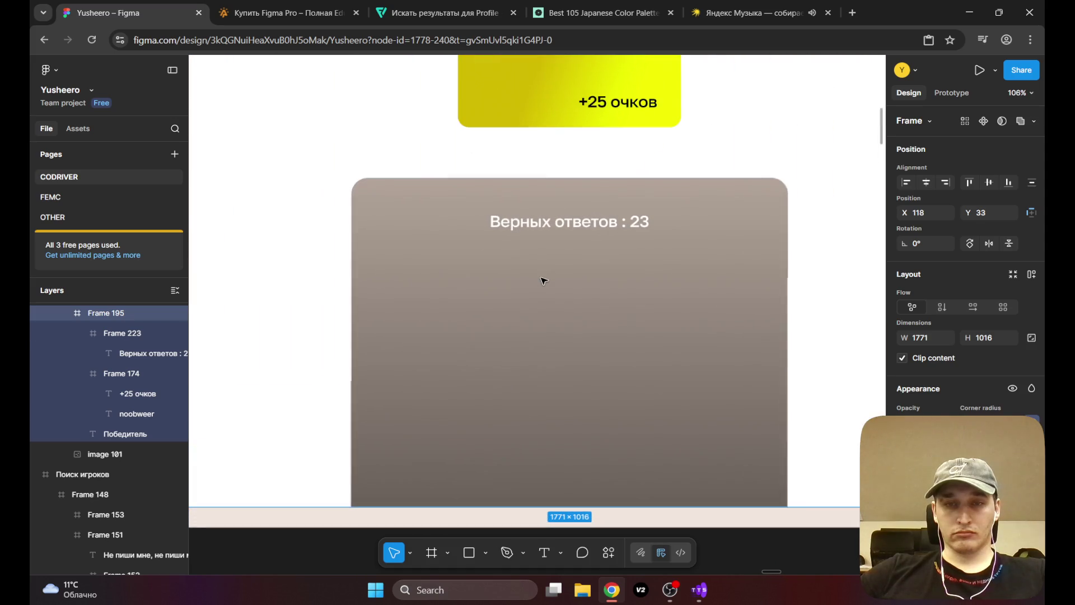
click(557, 239)
click(557, 229)
Step: Duplicate the label below, retype it as 'Самый длинный стрик : 10' and centre it at X 162
click(538, 280)
click(557, 227)
drag(556, 226, 556, 274)
double_click(556, 274)
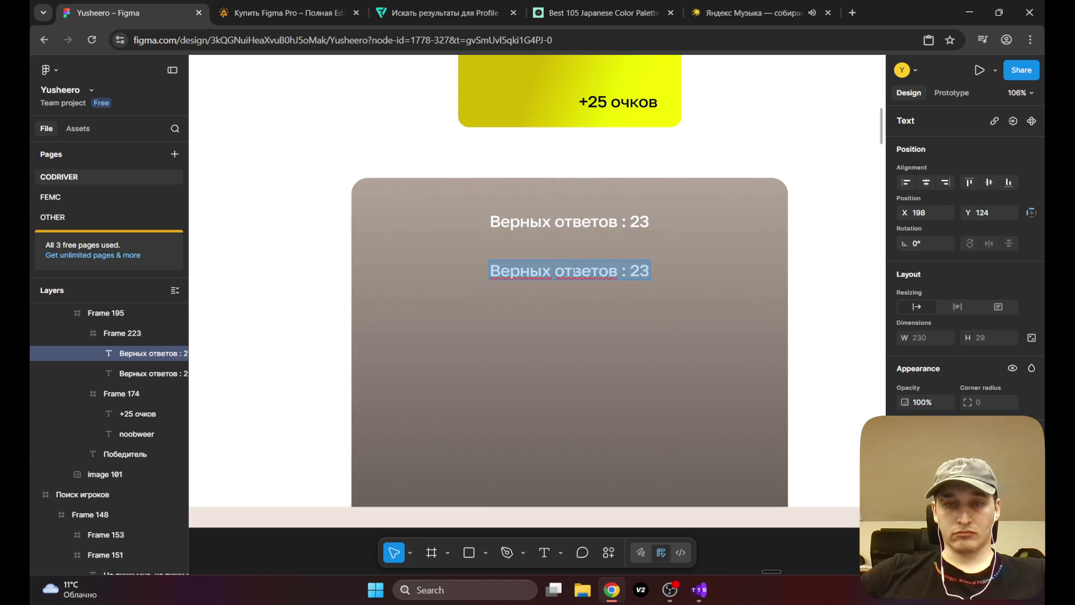
text(Самый длинный стрик : 10)
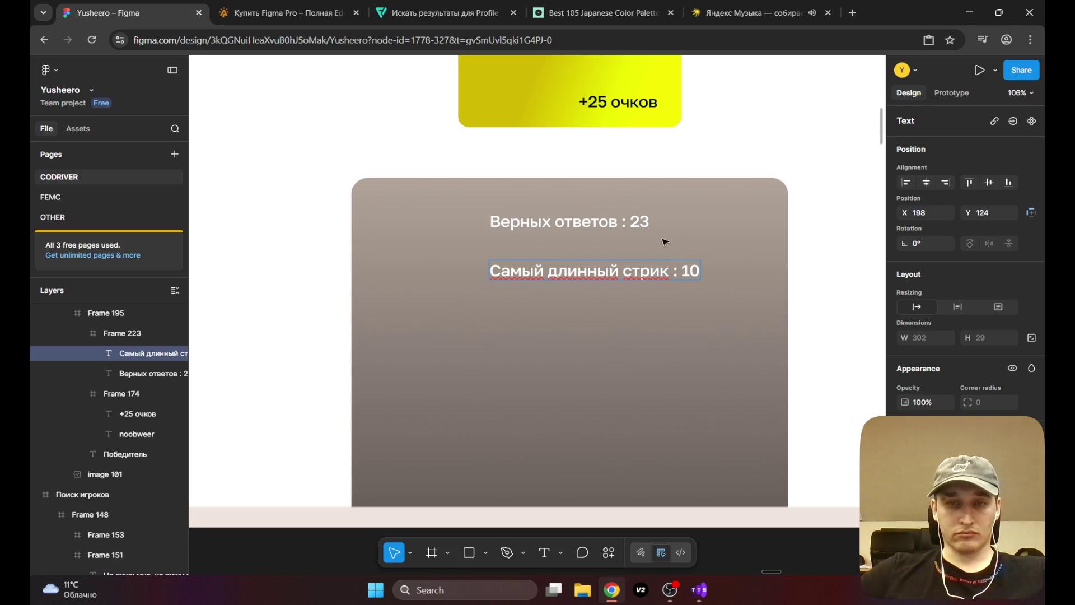
key(Escape)
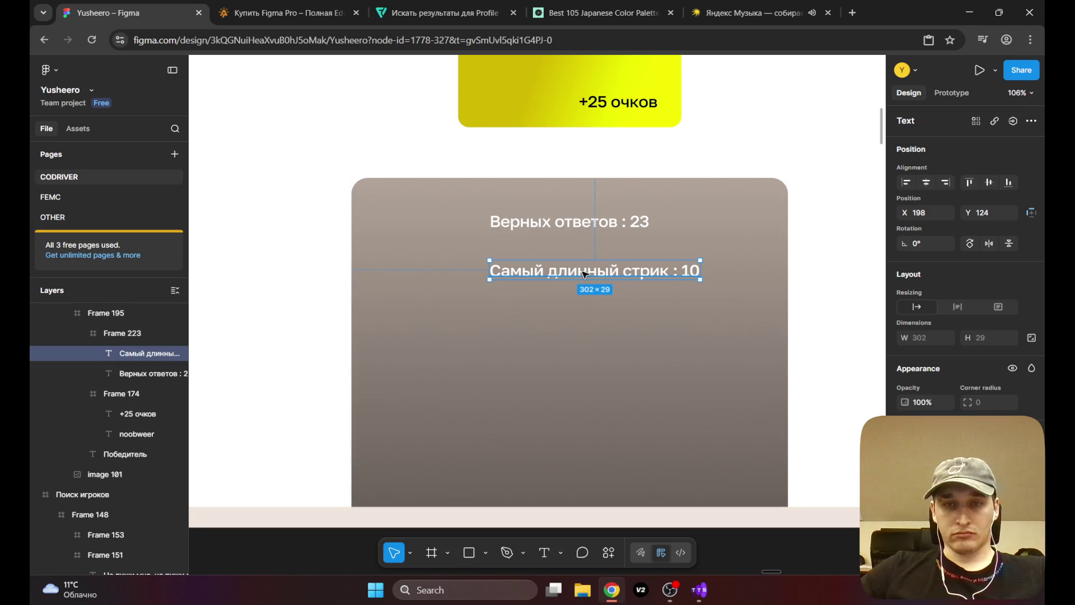
drag(580, 275, 558, 275)
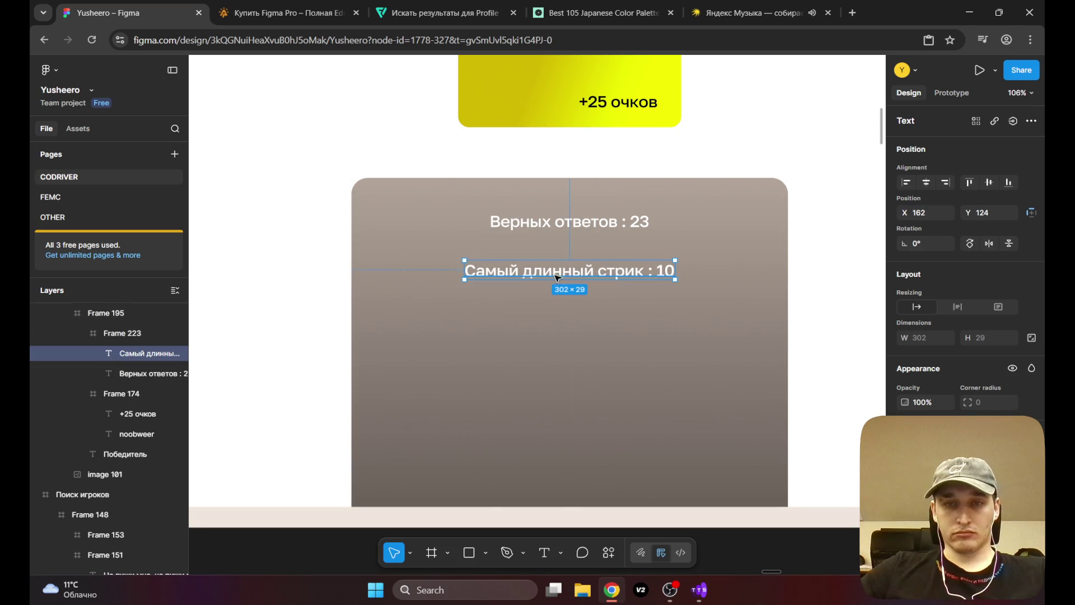
scroll(557, 266, down, 3)
click(801, 209)
scroll(677, 240, up, 2)
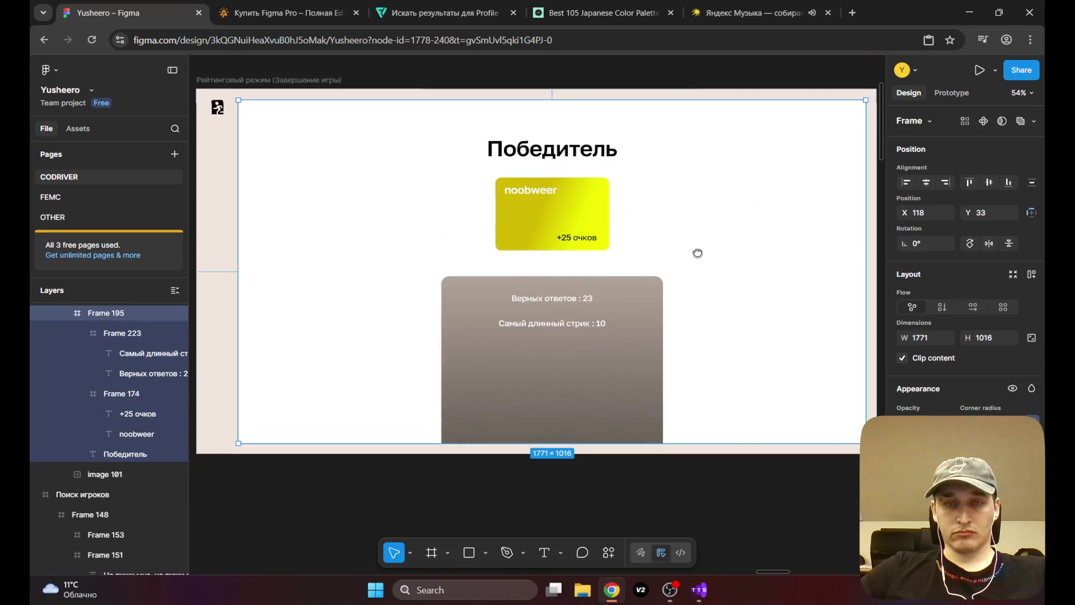
Step: Draw a full-width 626×109 frame over the answers text at the panel top
scroll(523, 247, up, 5)
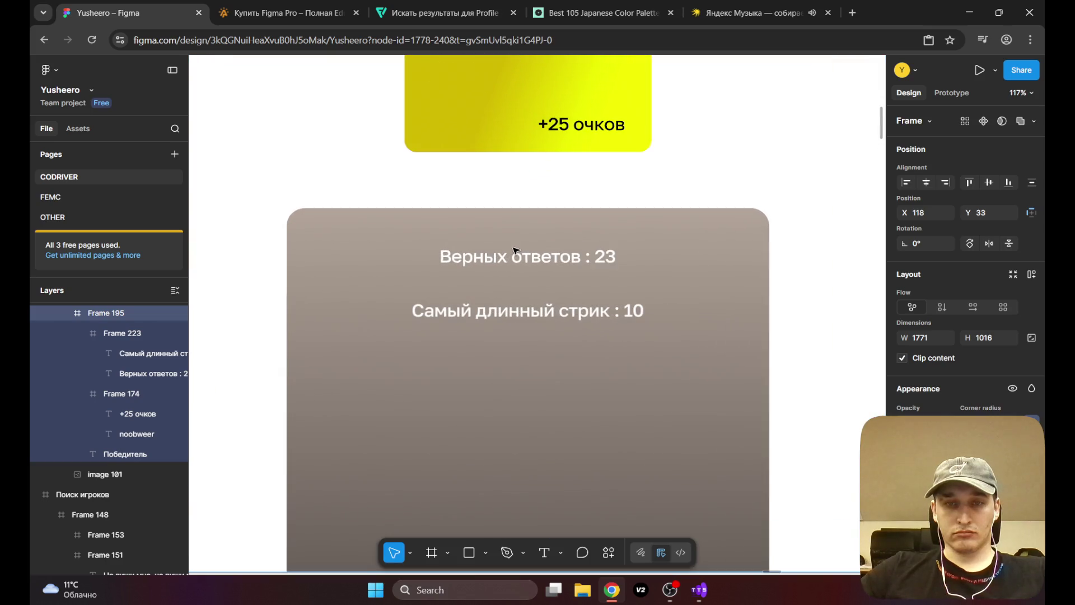
scroll(425, 232, down, 2)
click(406, 251)
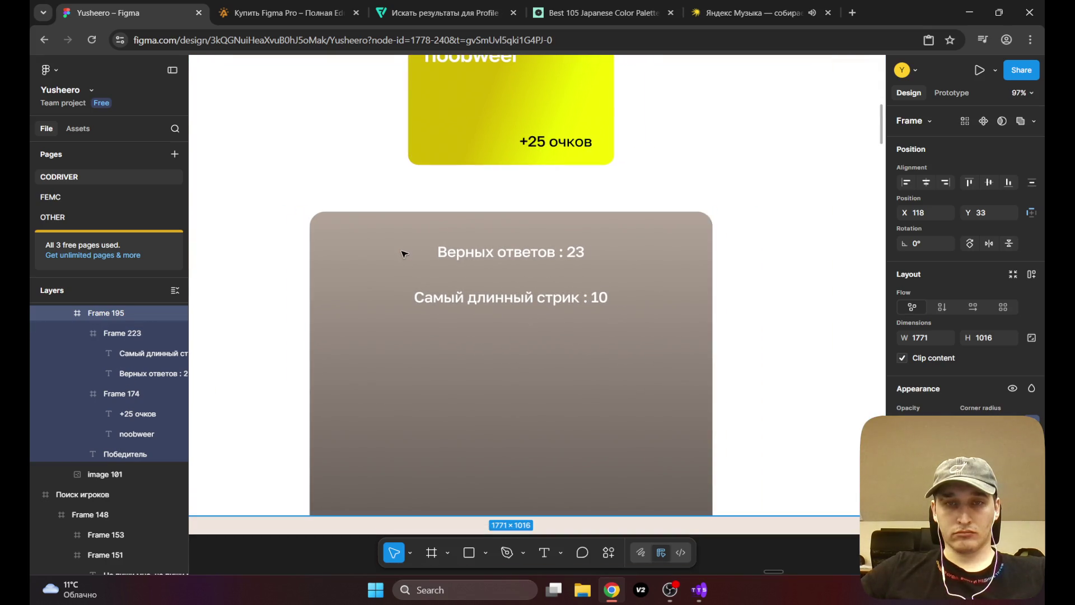
key(f)
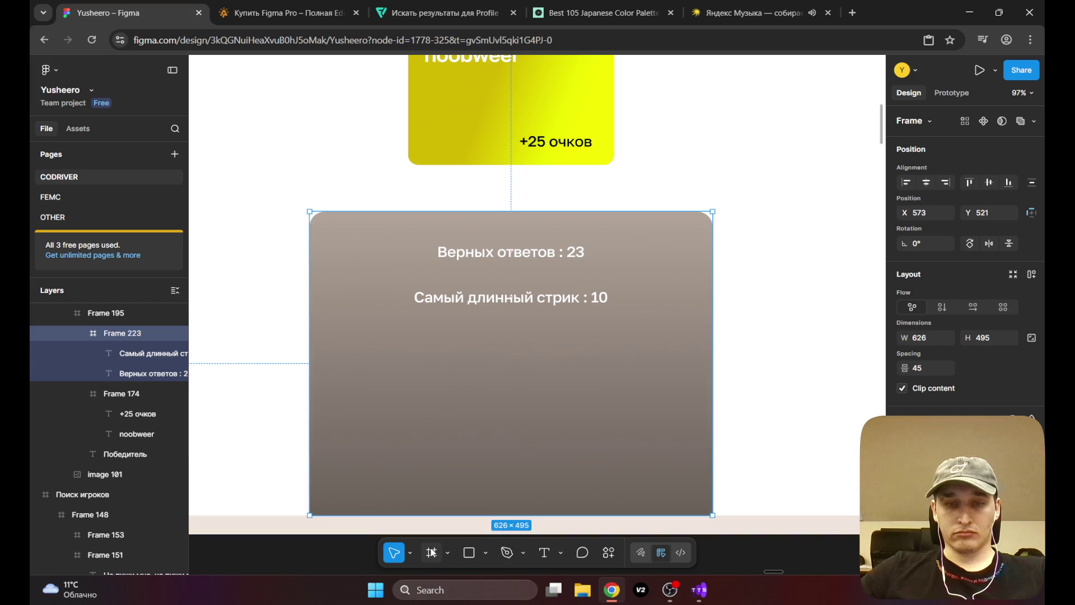
mouse_move(313, 271)
mouse_down()
mouse_move(489, 211)
mouse_move(712, 211)
mouse_up()
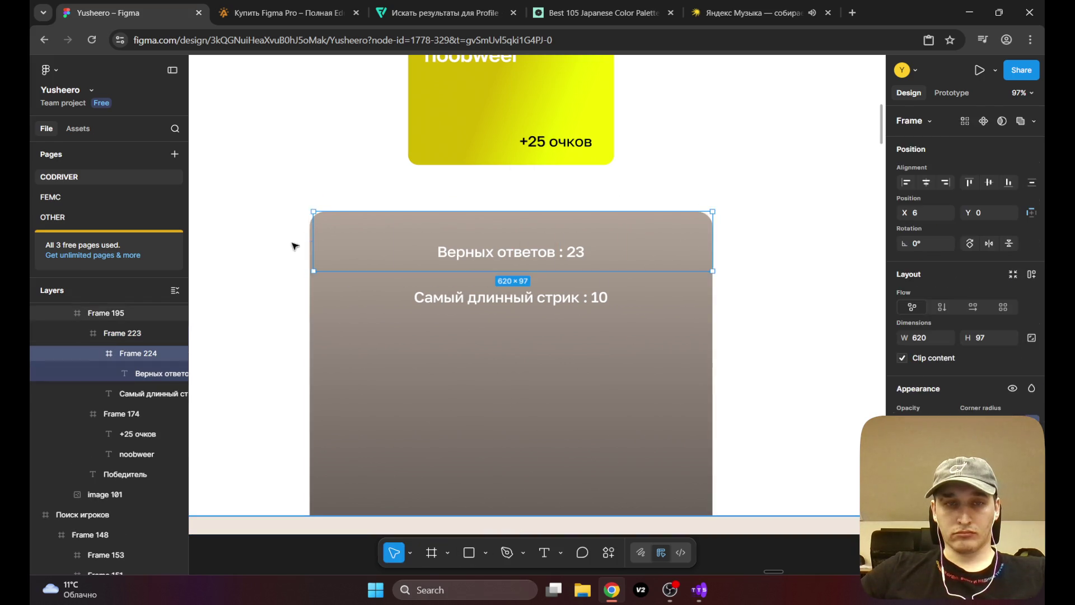
drag(313, 246, 310, 246)
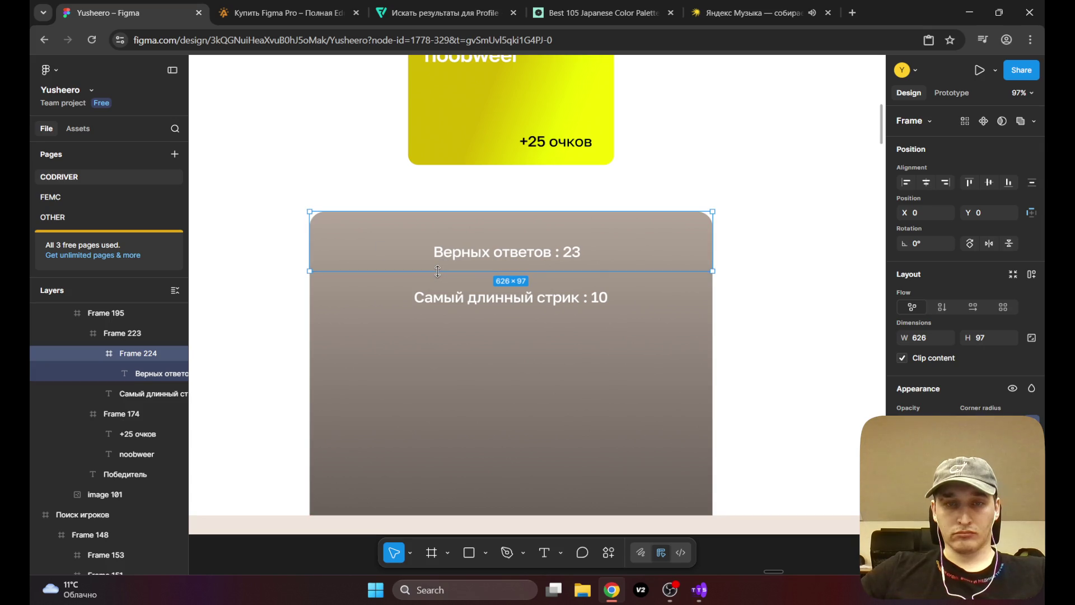
mouse_move(438, 272)
mouse_down()
mouse_move(440, 282)
mouse_move(493, 245)
mouse_up()
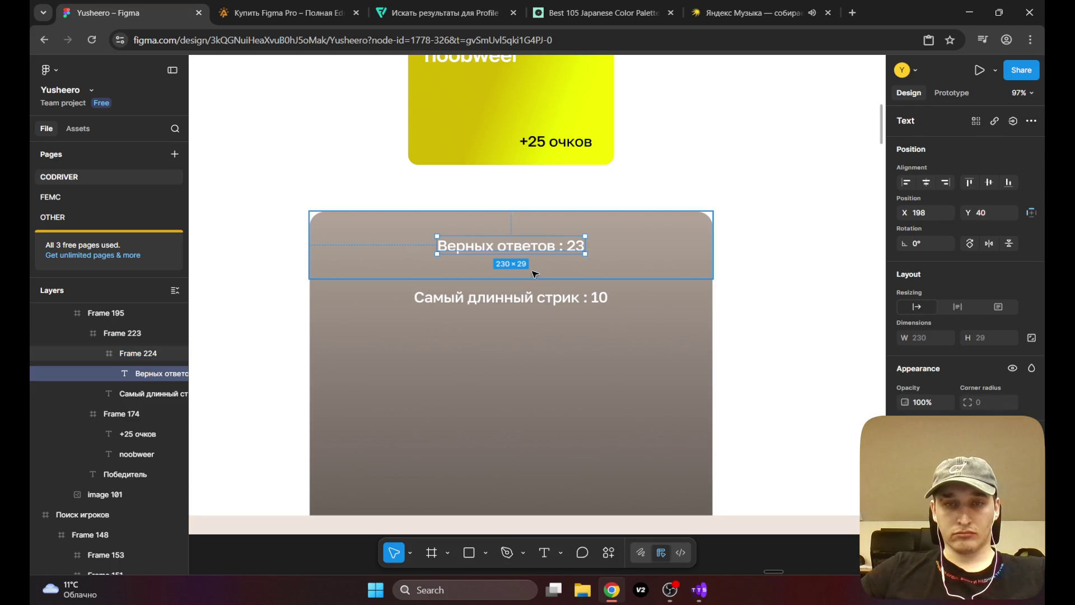
Step: Give the answers row a white stroke as a divider
click(406, 264)
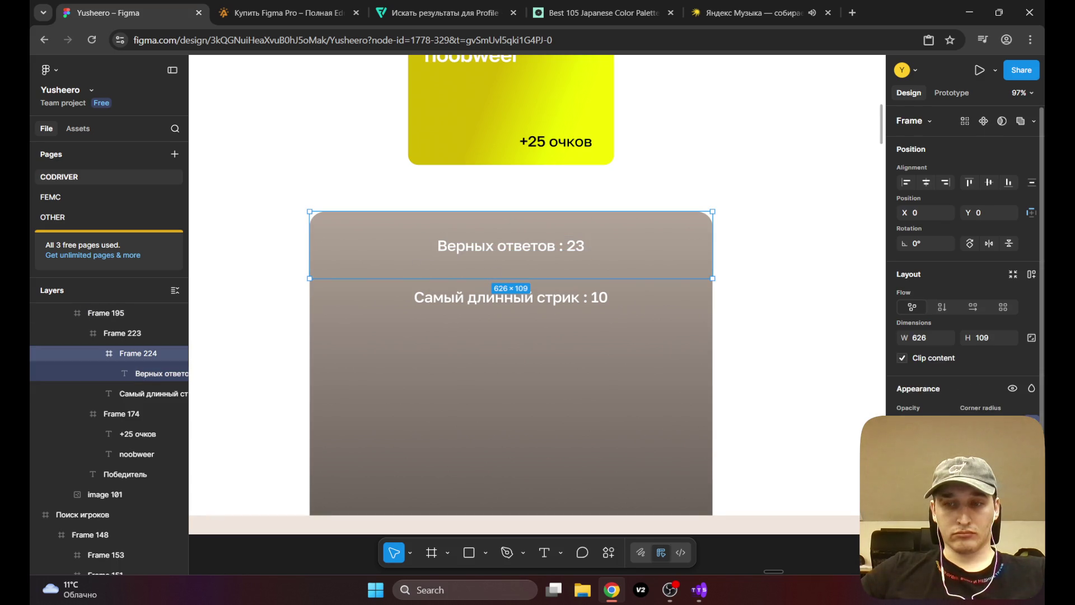
click(904, 540)
scroll(952, 476, down, 2)
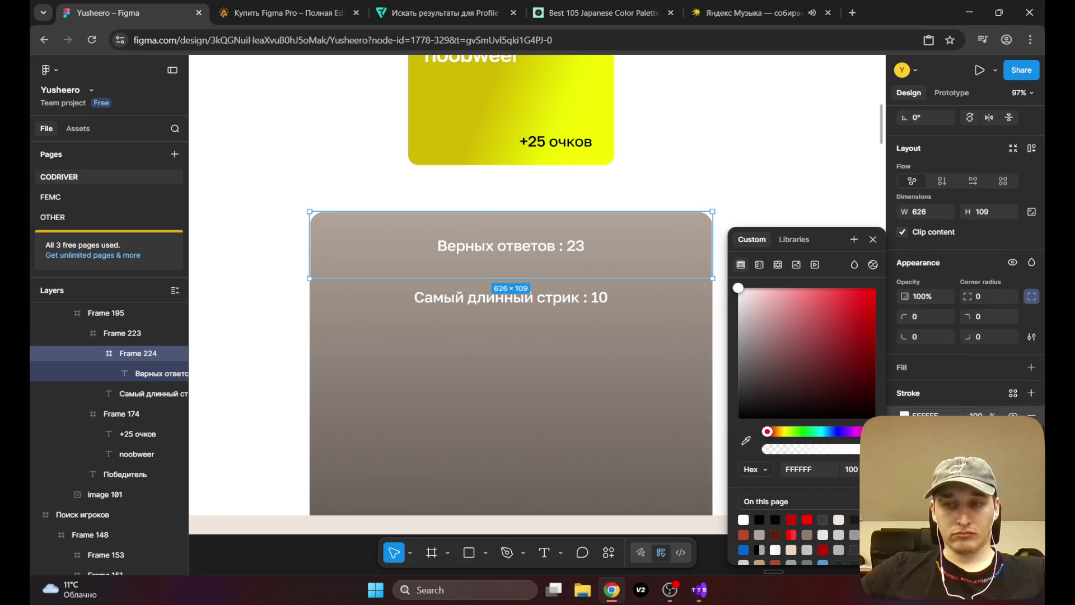
click(721, 169)
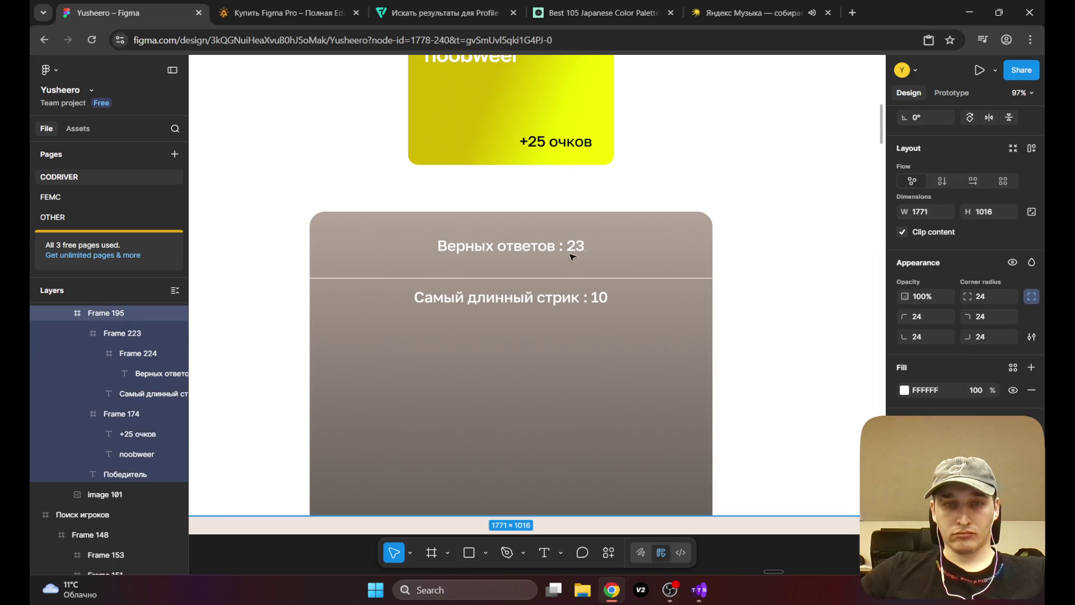
scroll(586, 254, down, 5)
scroll(540, 301, up, 5)
Step: Enlarge 'Верных ответов : 23' to size 32 and centre it in its row
click(453, 204)
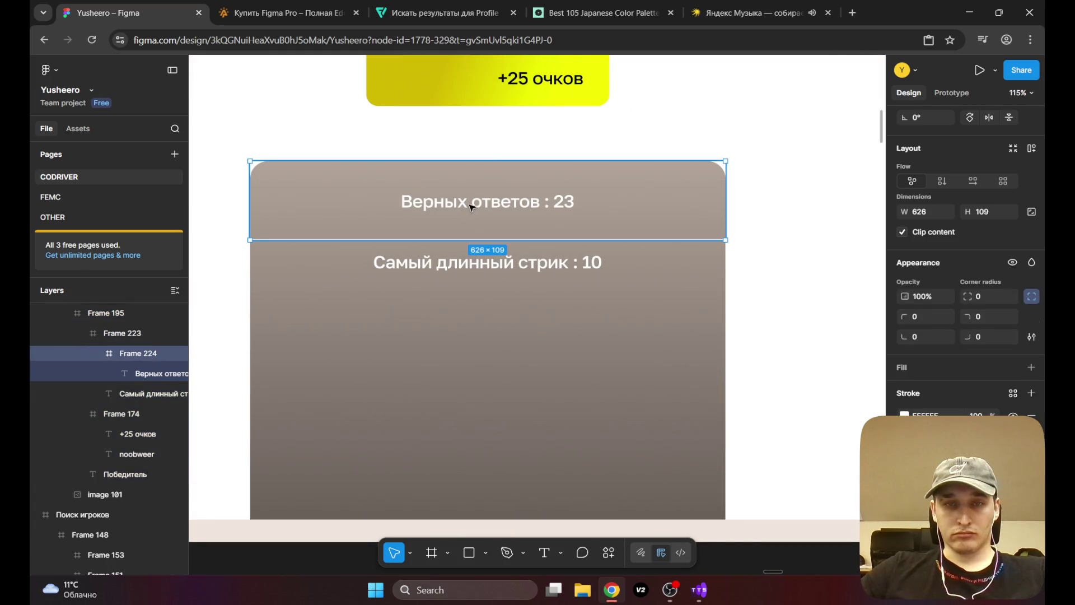
click(470, 207)
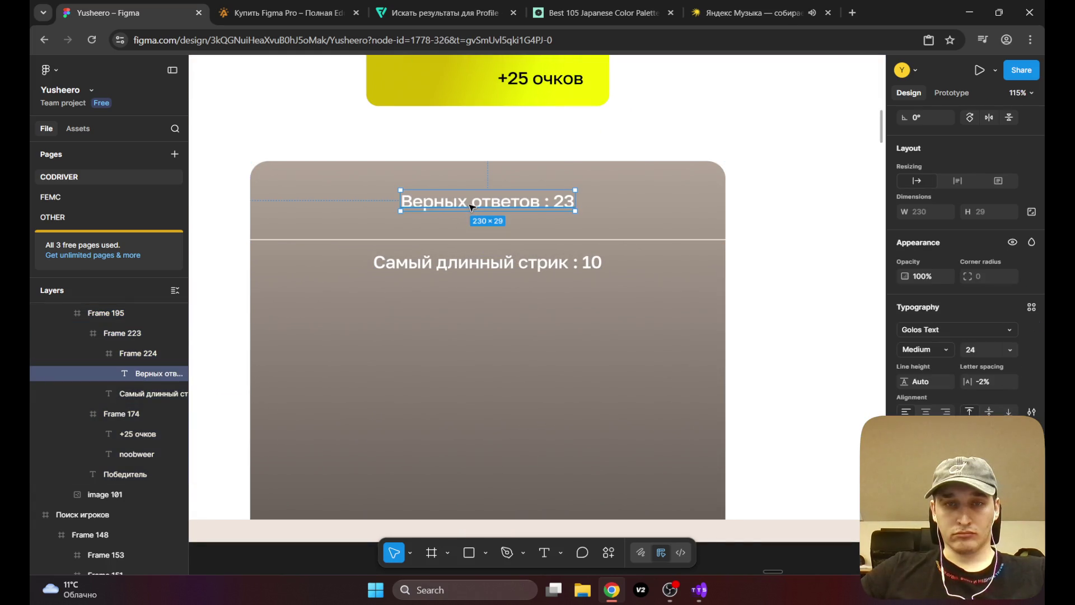
click(1007, 351)
click(997, 365)
drag(521, 209, 496, 206)
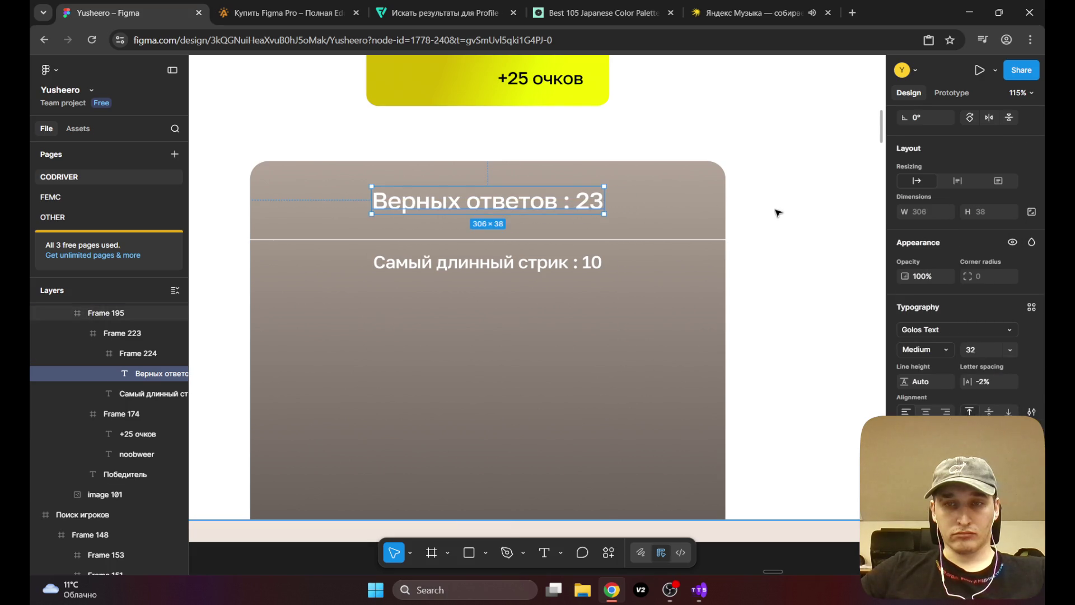
click(778, 211)
scroll(413, 211, down, 5)
scroll(398, 266, up, 10)
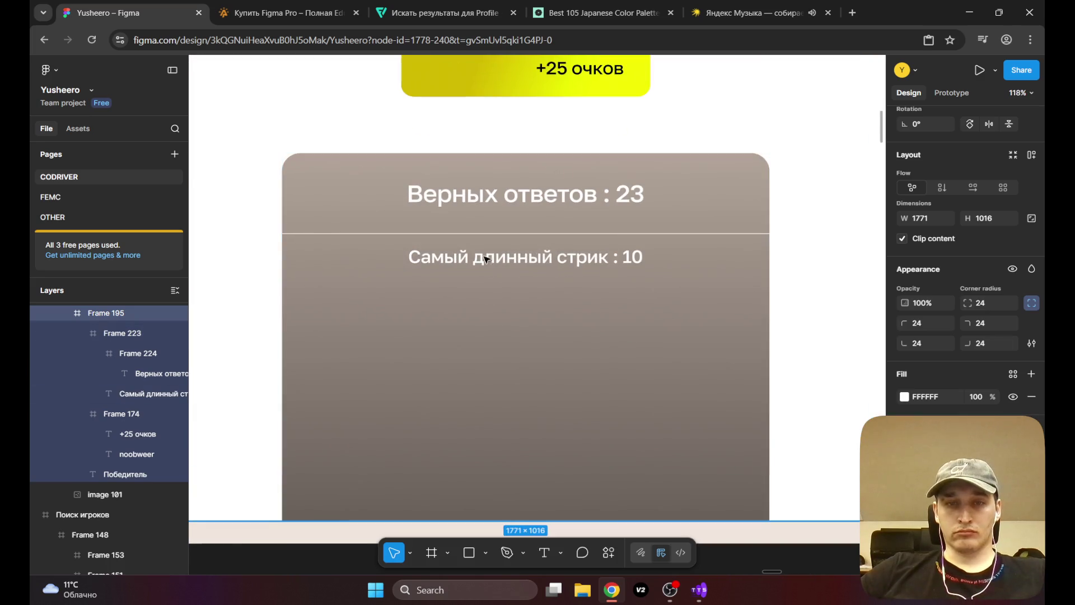
Step: Delete the old streak line and paste a copy of the answers row beneath the original
click(487, 256)
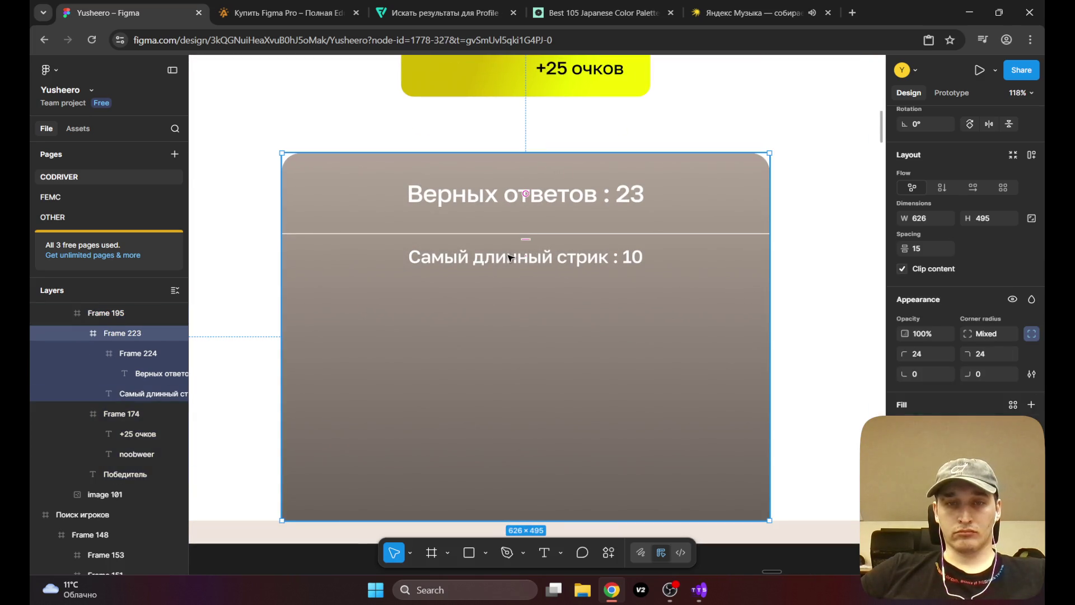
click(511, 257)
key(Delete)
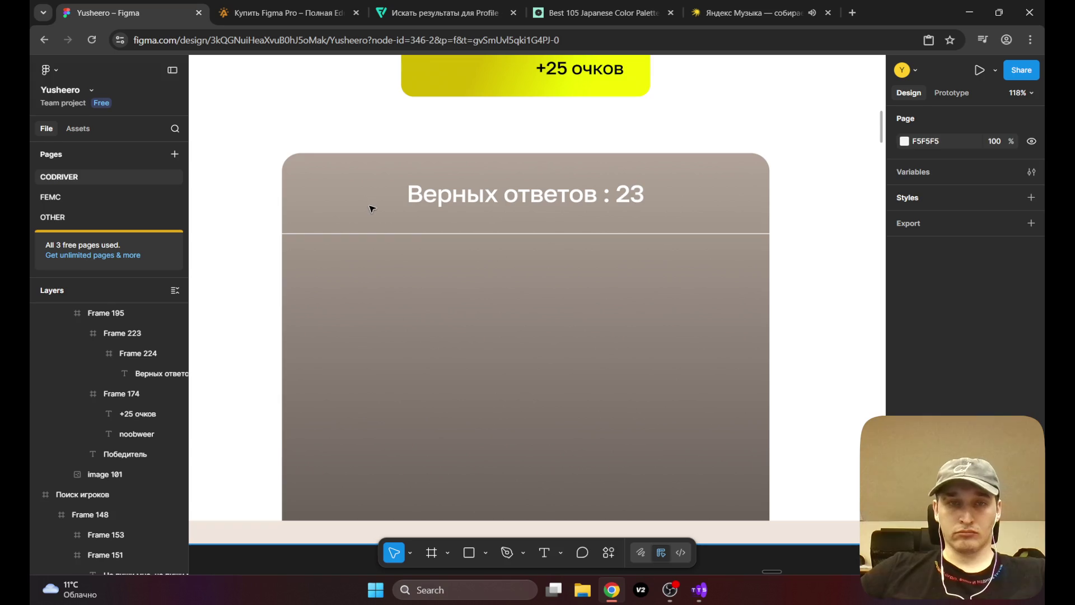
click(366, 202)
click(367, 203)
key(ctrl+c)
click(399, 264)
key(ctrl+v)
mouse_move(370, 212)
mouse_down()
mouse_move(369, 289)
mouse_move(371, 278)
mouse_up()
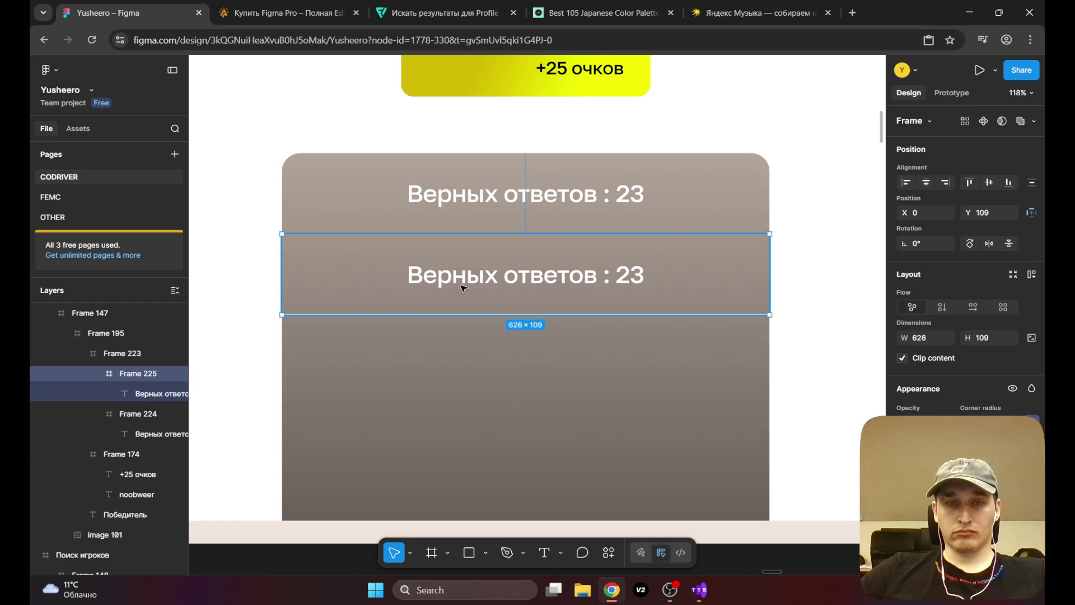
Step: Retype the copied row as 'Самый длинный стрик : 23' and centre it
click(464, 287)
double_click(521, 276)
click(569, 275)
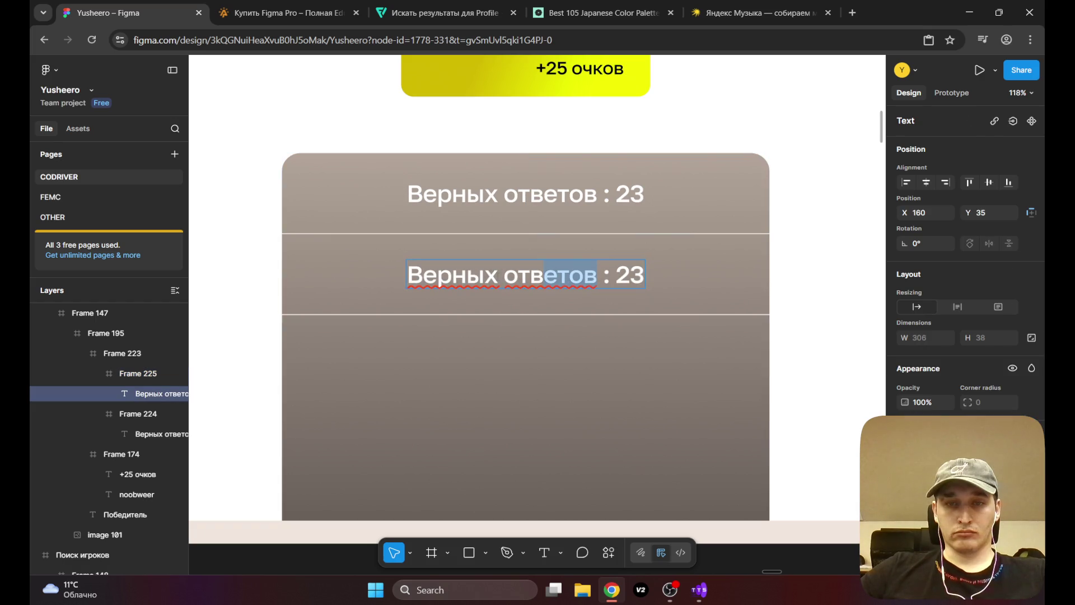
drag(558, 276, 423, 277)
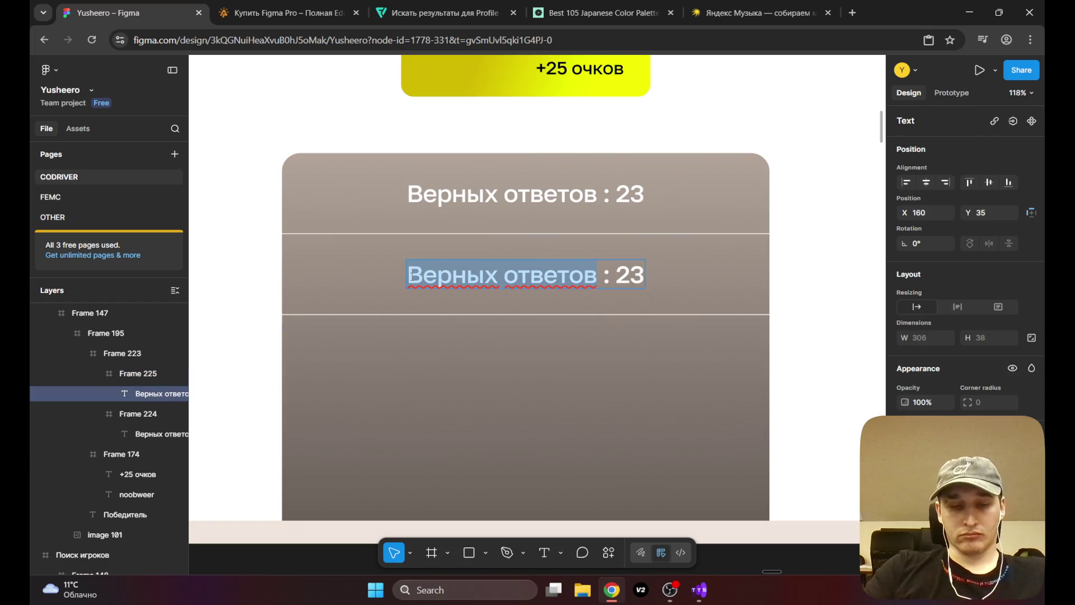
text(Самый дл)
text(инный стрик)
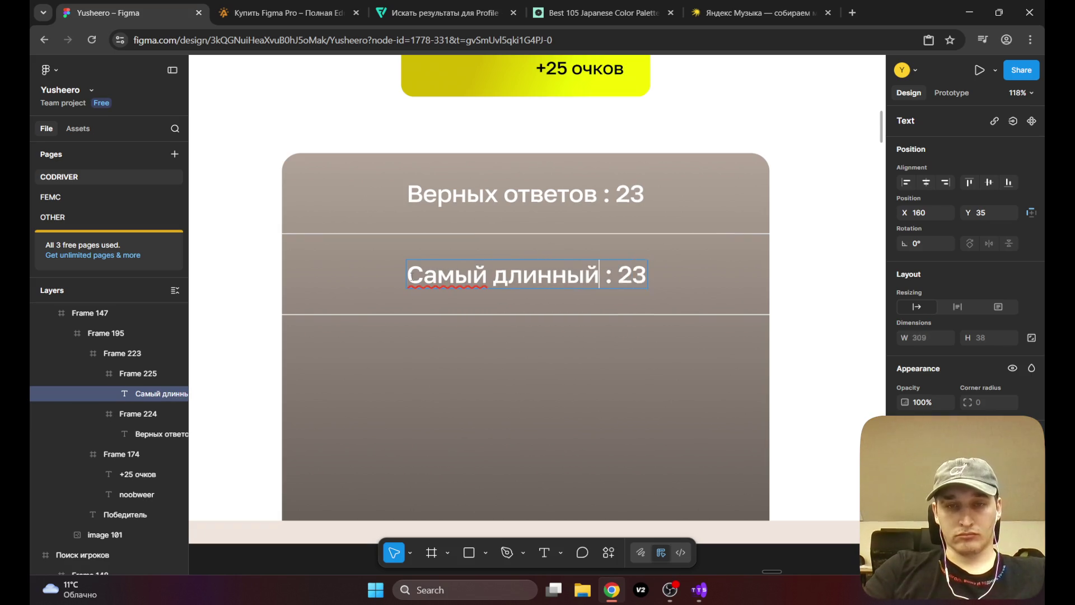
key(Escape)
drag(519, 280, 481, 280)
scroll(504, 291, down, 10)
key(Escape)
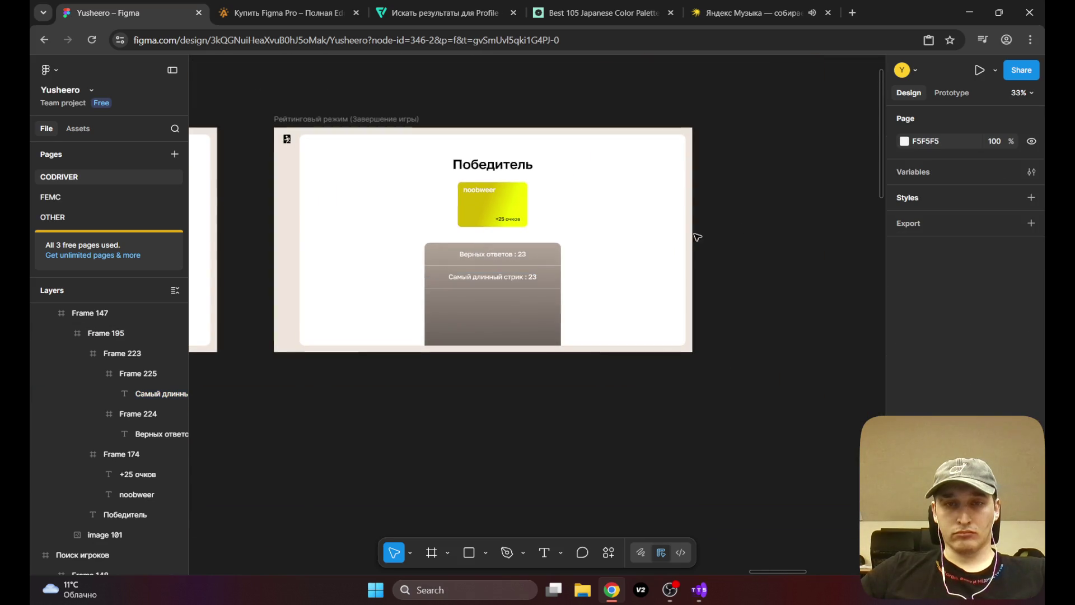
drag(542, 310, 582, 333)
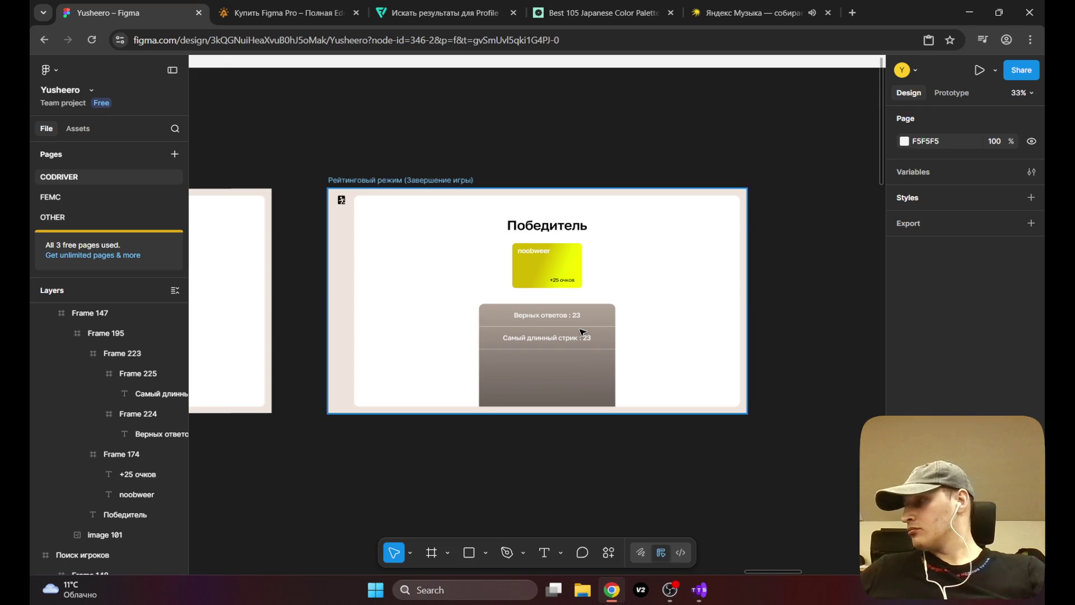
key(alt+Tab)
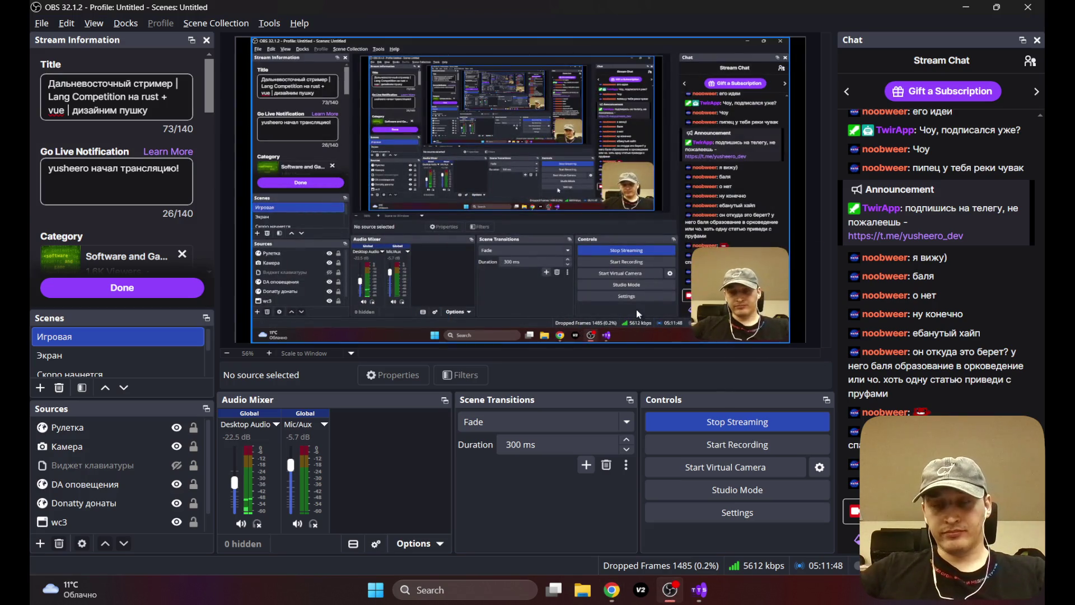
Step: Return from OBS Studio to Figma and recentre the game-end screen
key(alt+Tab)
mouse_move(491, 287)
mouse_down()
mouse_move(530, 214)
mouse_move(516, 240)
mouse_move(474, 248)
mouse_move(480, 257)
mouse_move(816, 262)
mouse_move(577, 210)
mouse_move(466, 207)
mouse_move(493, 218)
mouse_move(493, 233)
mouse_move(600, 230)
mouse_move(536, 196)
mouse_move(432, 217)
mouse_move(493, 178)
mouse_move(636, 178)
mouse_up()
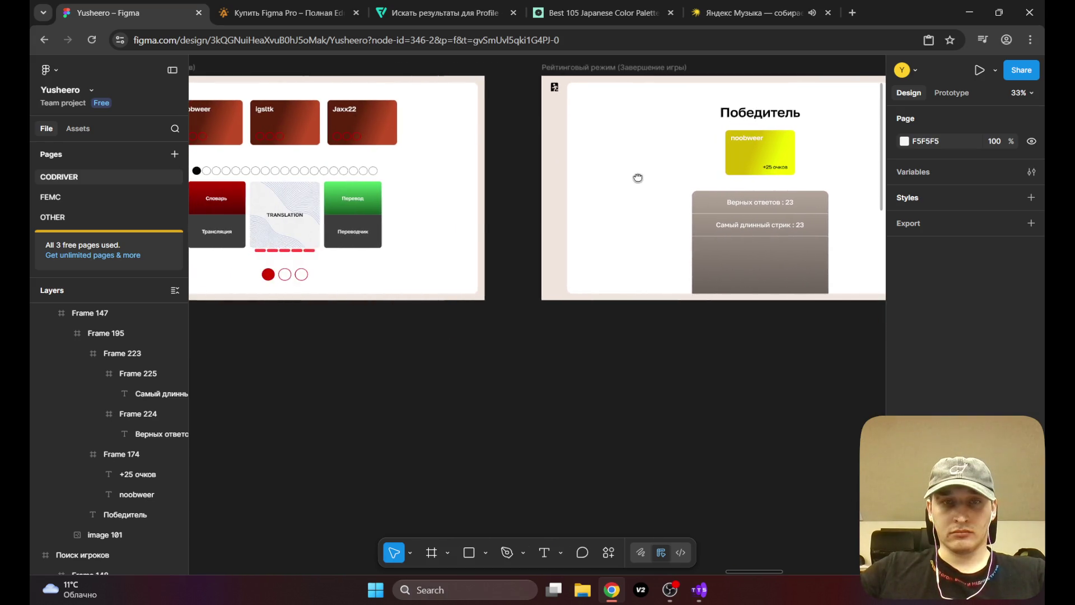
mouse_move(504, 197)
mouse_down()
mouse_move(574, 206)
mouse_move(532, 216)
mouse_move(597, 241)
mouse_move(666, 229)
mouse_move(548, 221)
mouse_move(721, 233)
mouse_move(472, 211)
mouse_up()
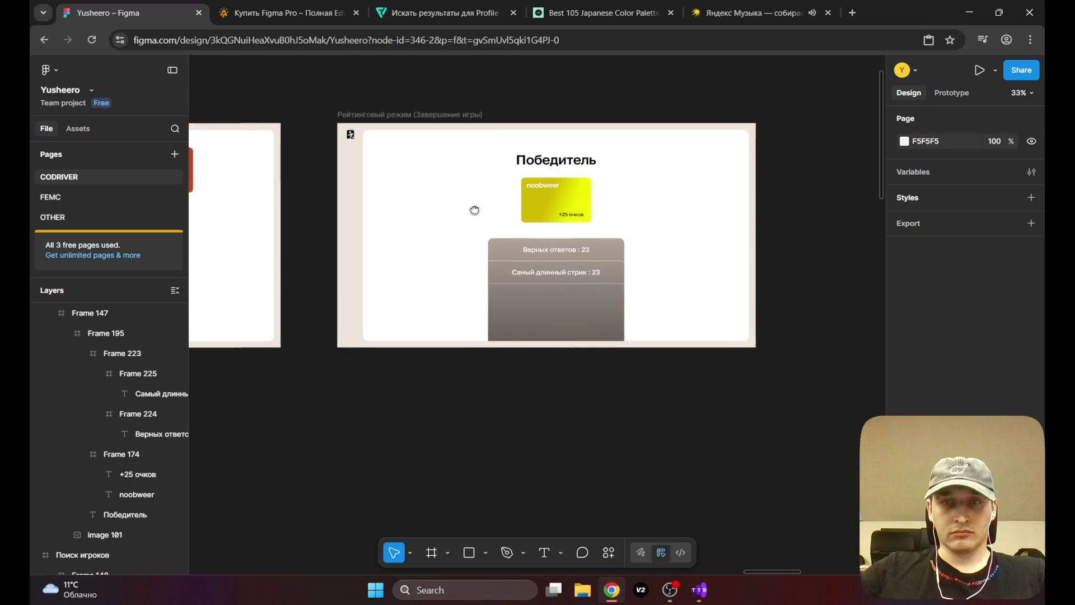
ctrl+scroll(557, 271, up, 5)
mouse_move(557, 271)
mouse_down()
mouse_move(372, 166)
mouse_move(368, 183)
mouse_move(411, 240)
mouse_move(392, 247)
mouse_move(374, 217)
mouse_up()
click(515, 162)
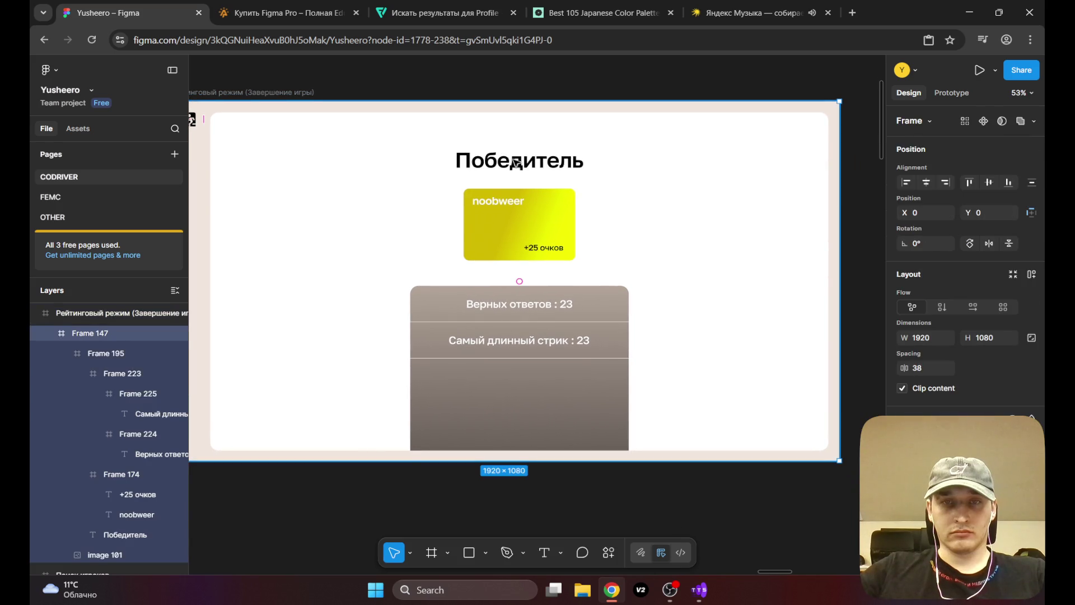
double_click(515, 163)
double_click(518, 163)
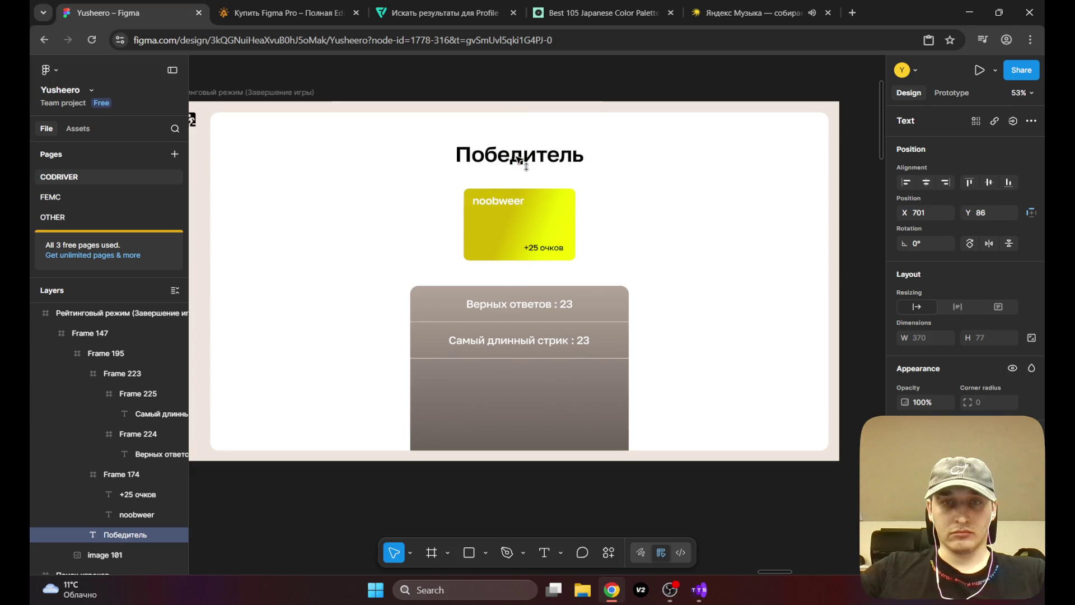
click(863, 211)
scroll(631, 209, down, 6)
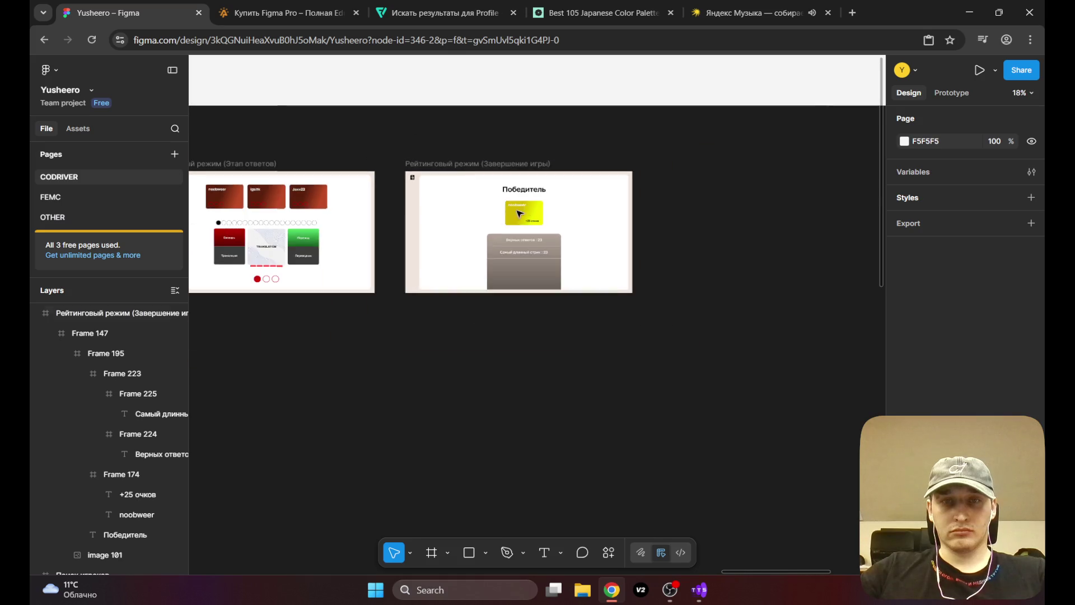
scroll(576, 217, up, 6)
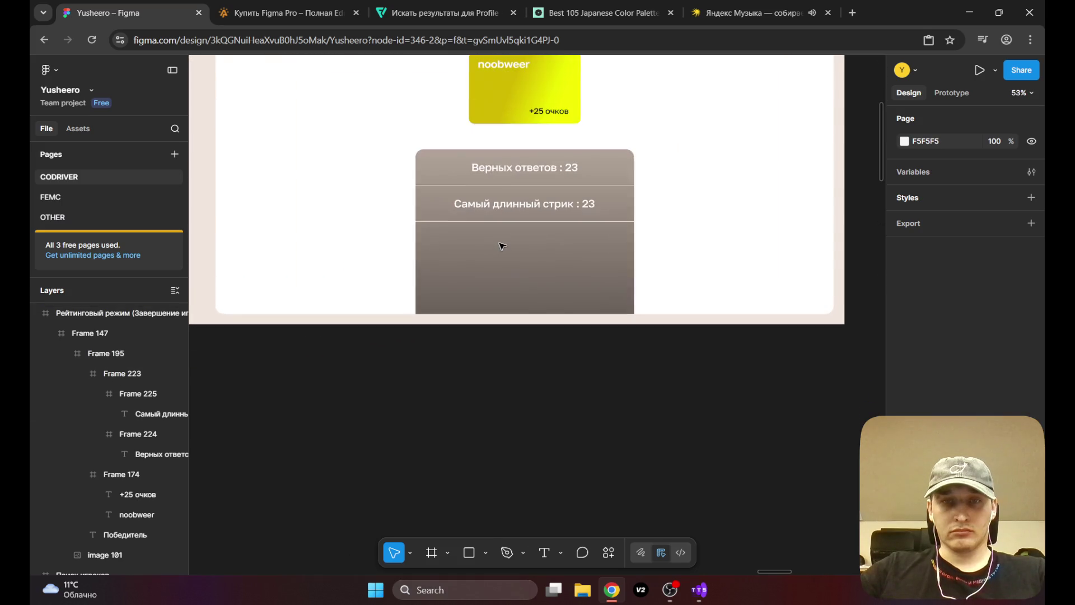
scroll(622, 238, down, 6)
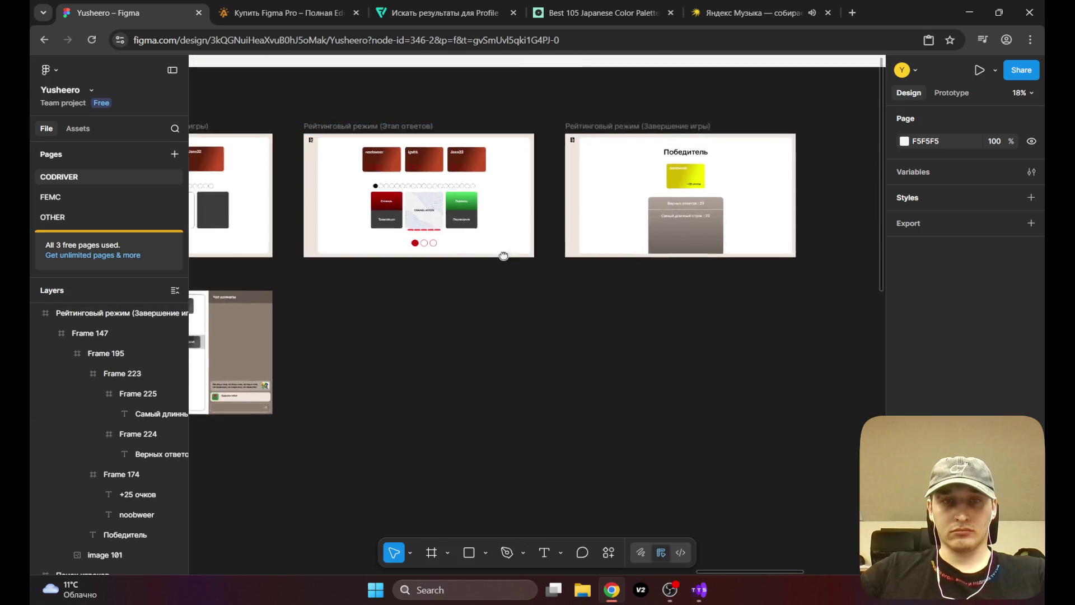
scroll(649, 280, up, 6)
scroll(650, 279, up, 3)
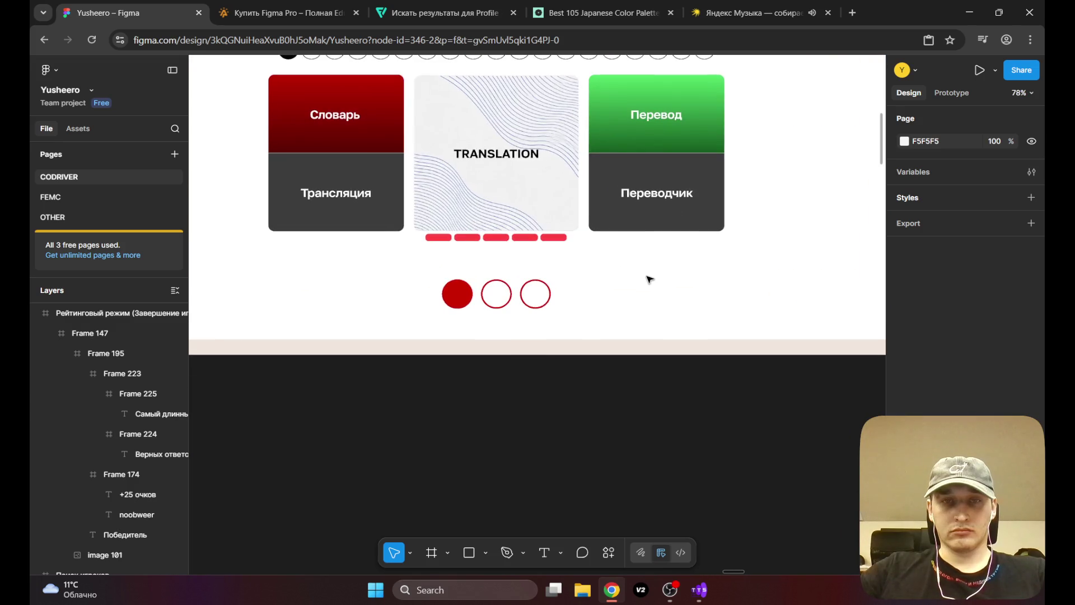
scroll(649, 279, down, 6)
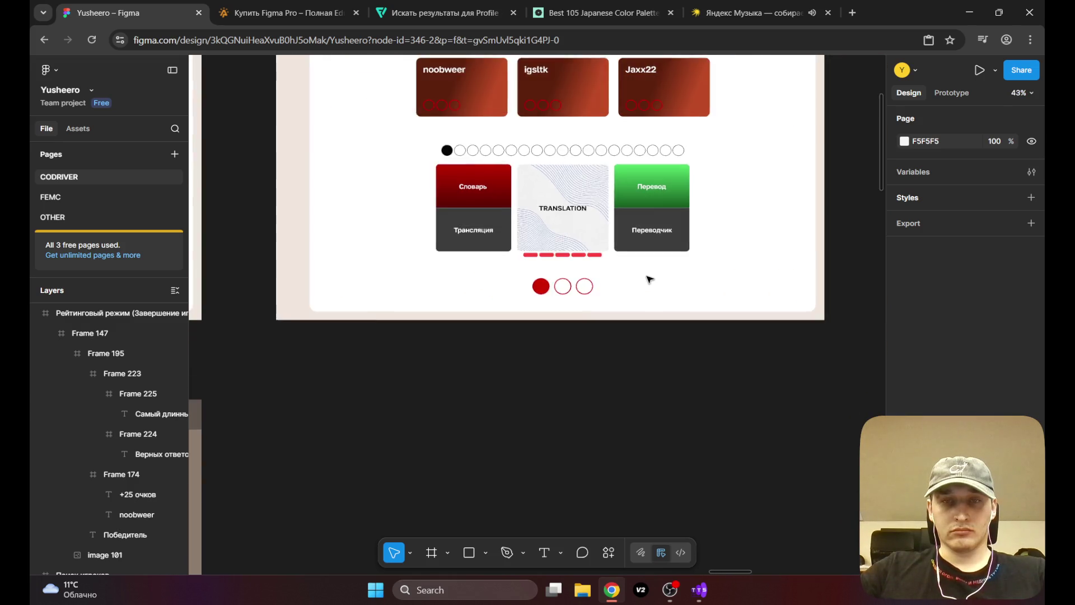
scroll(649, 279, down, 2)
scroll(560, 208, up, 4)
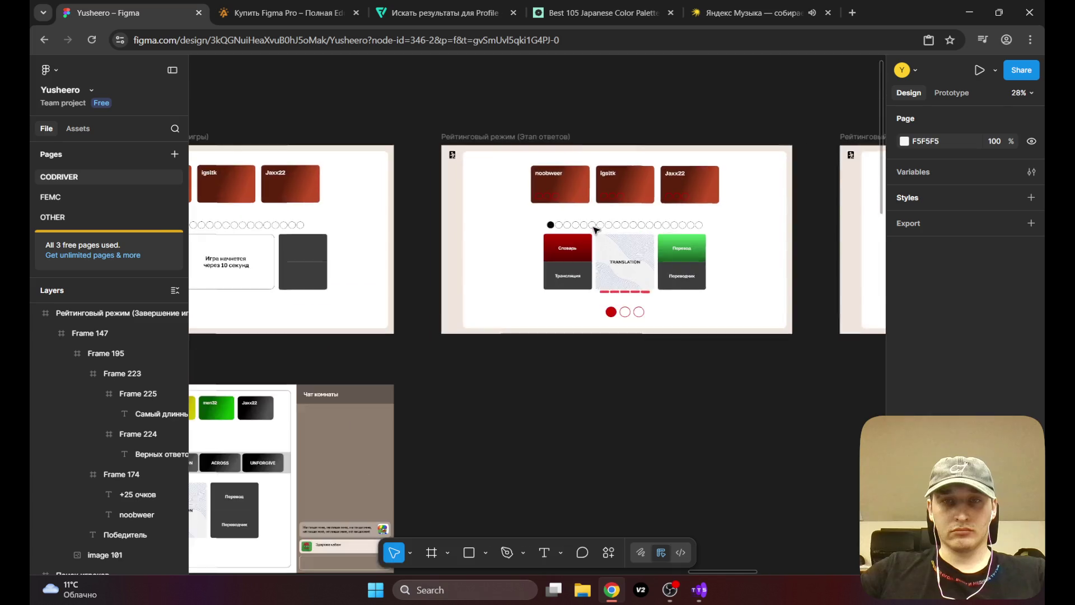
mouse_move(201, 305)
mouse_down()
mouse_move(375, 264)
mouse_move(542, 259)
mouse_move(306, 252)
mouse_move(527, 233)
mouse_move(531, 177)
mouse_up()
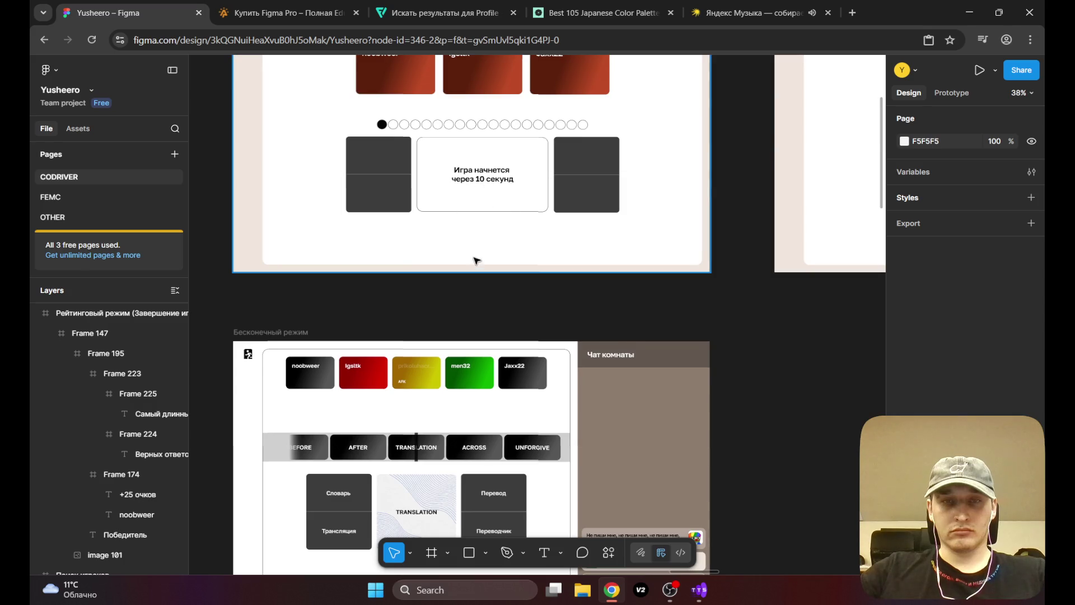
scroll(444, 286, down, 5)
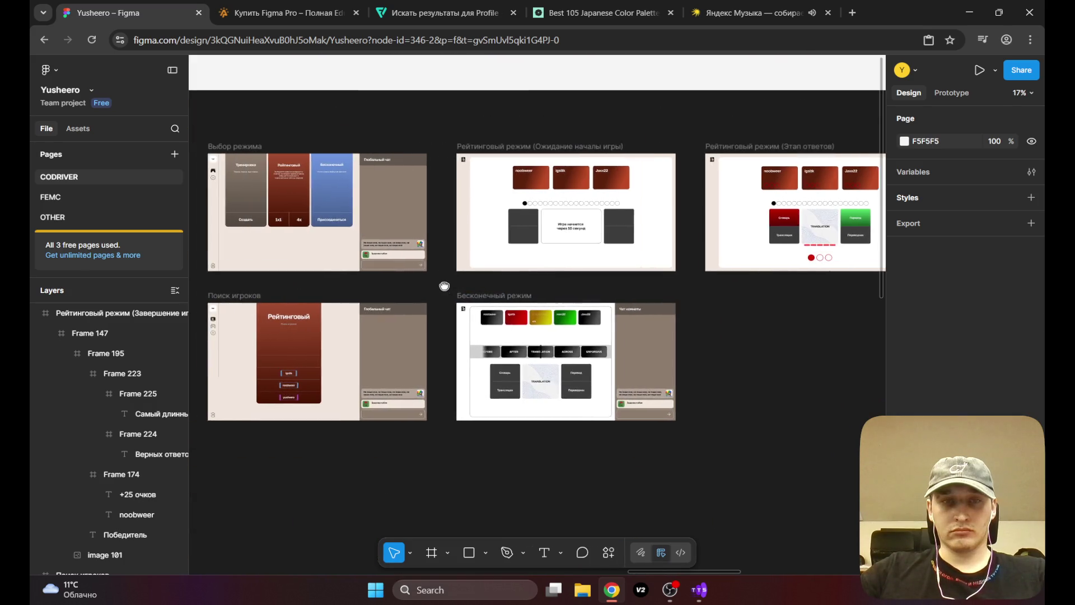
scroll(444, 286, right, 10)
scroll(490, 283, up, 5)
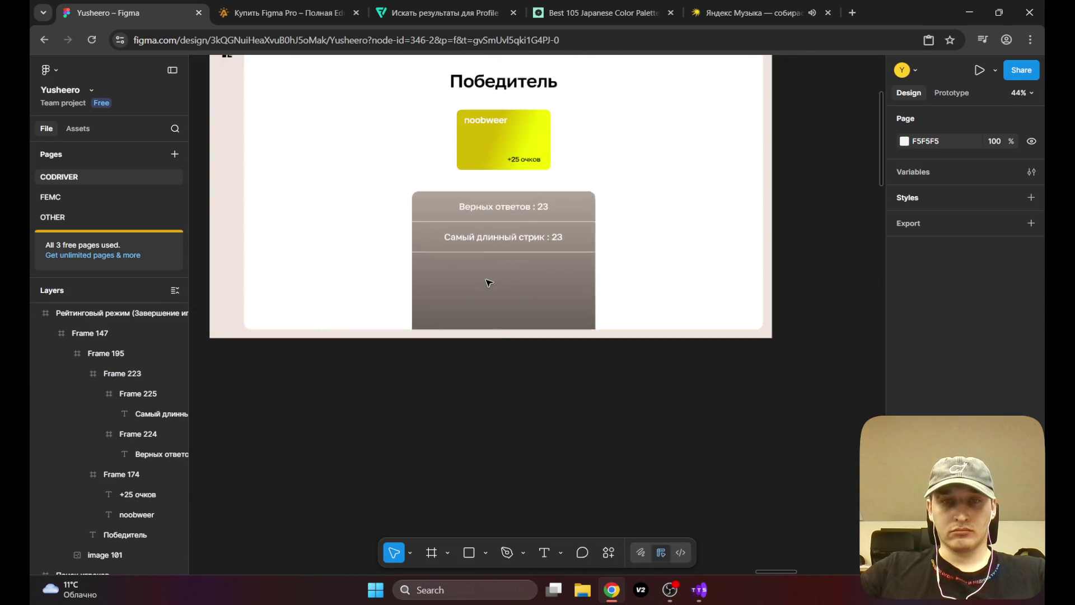
scroll(489, 281, up, 3)
mouse_move(524, 283)
mouse_down()
mouse_move(518, 355)
mouse_move(536, 377)
mouse_move(537, 351)
mouse_move(551, 371)
mouse_move(526, 375)
mouse_move(528, 401)
mouse_up()
scroll(531, 404, down, 2)
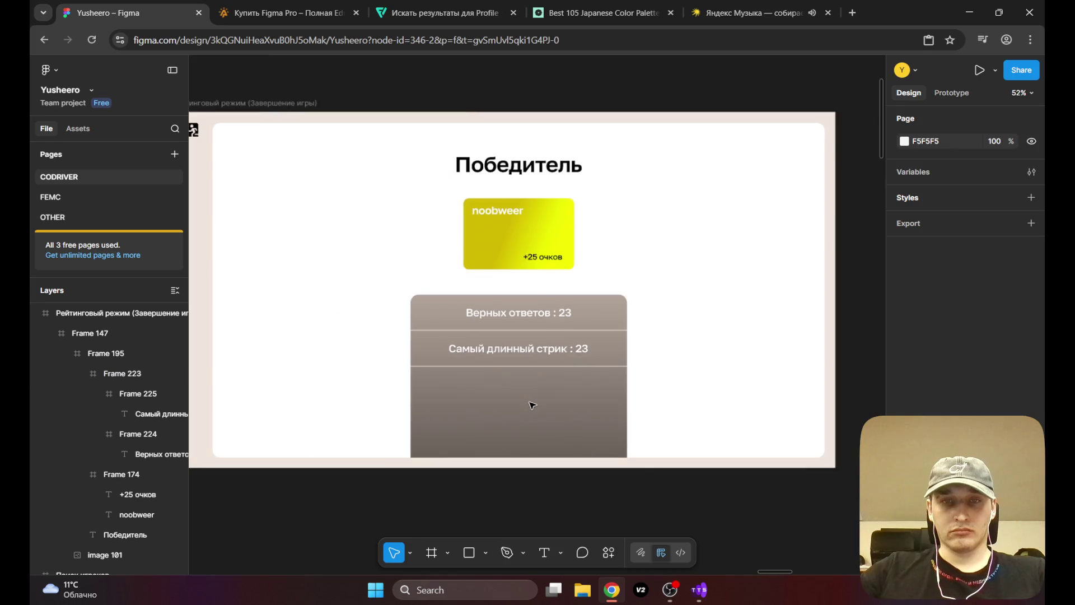
scroll(532, 404, down, 2)
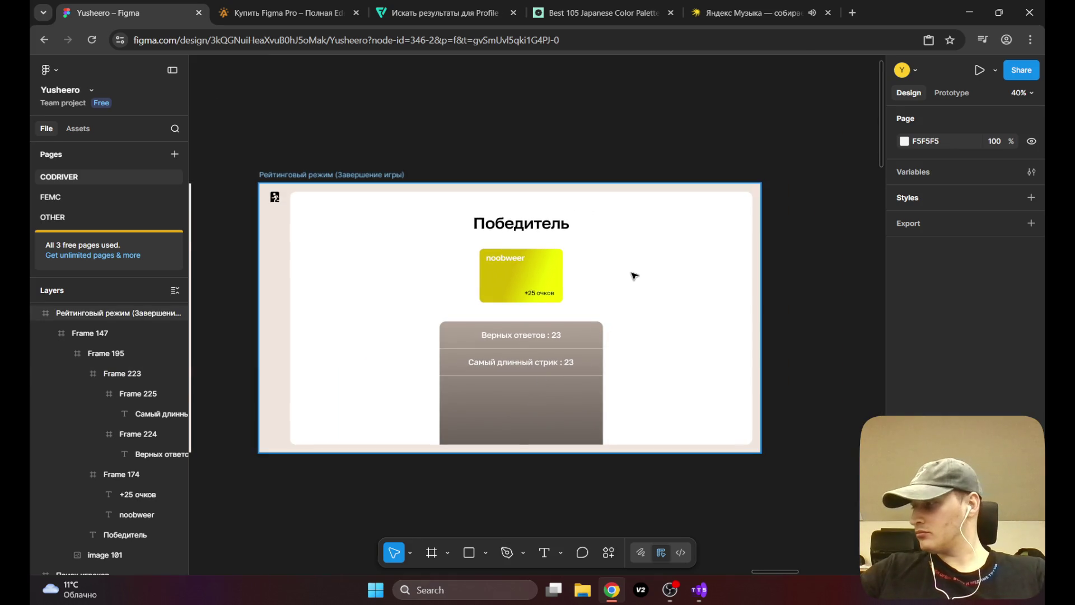
mouse_move(354, 297)
mouse_down()
mouse_move(391, 242)
mouse_move(380, 221)
mouse_up()
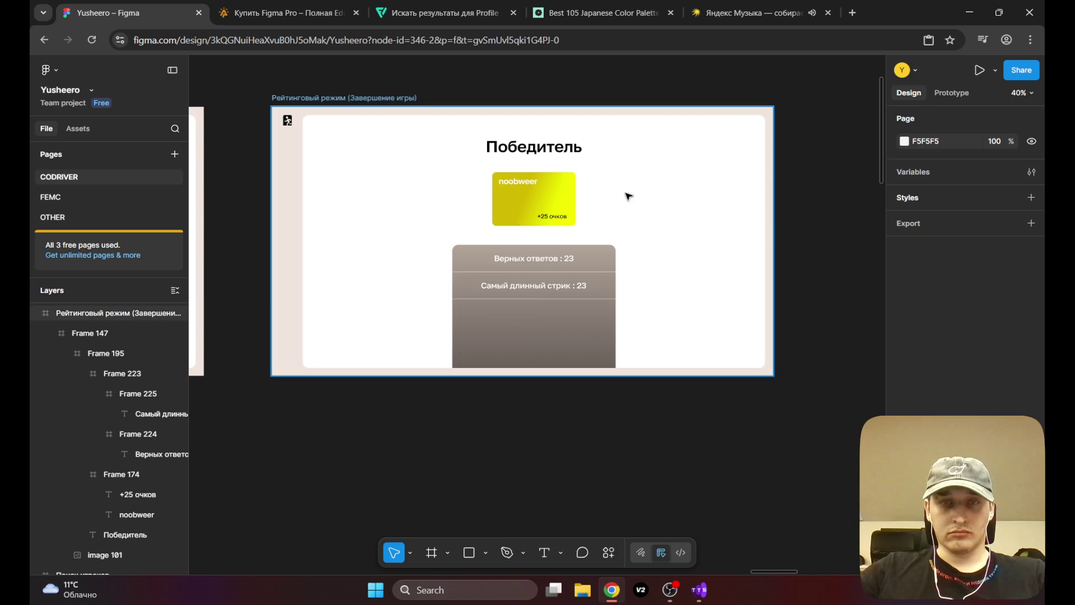
mouse_move(333, 185)
mouse_down()
mouse_move(489, 199)
mouse_move(427, 209)
mouse_move(314, 180)
mouse_move(303, 151)
mouse_move(284, 139)
mouse_move(252, 144)
mouse_move(264, 160)
mouse_up()
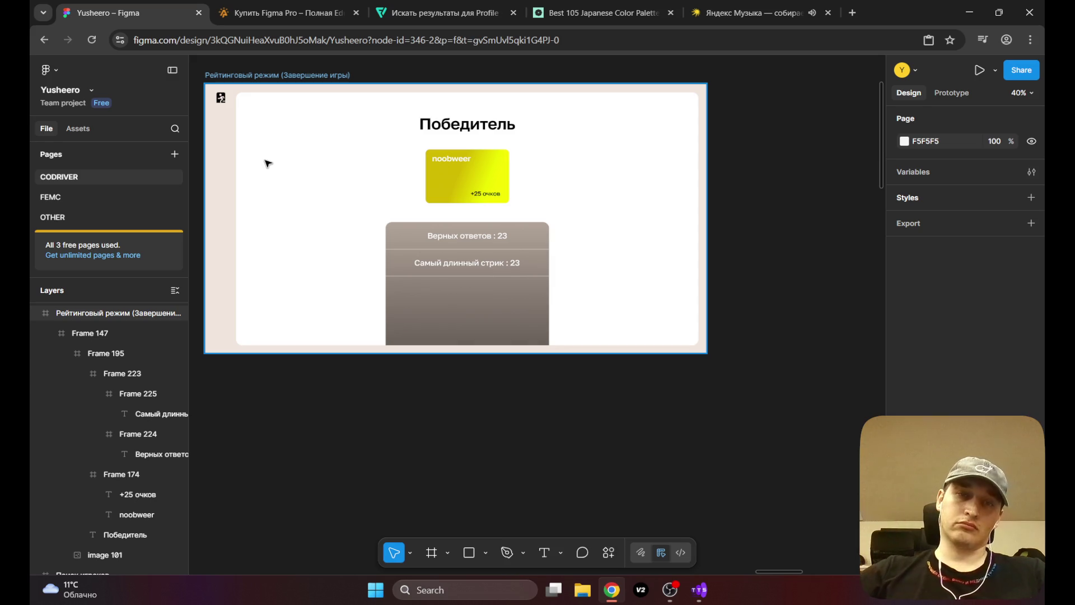
mouse_move(453, 320)
mouse_down()
mouse_move(473, 280)
mouse_move(481, 312)
mouse_up()
scroll(481, 312, up, 3)
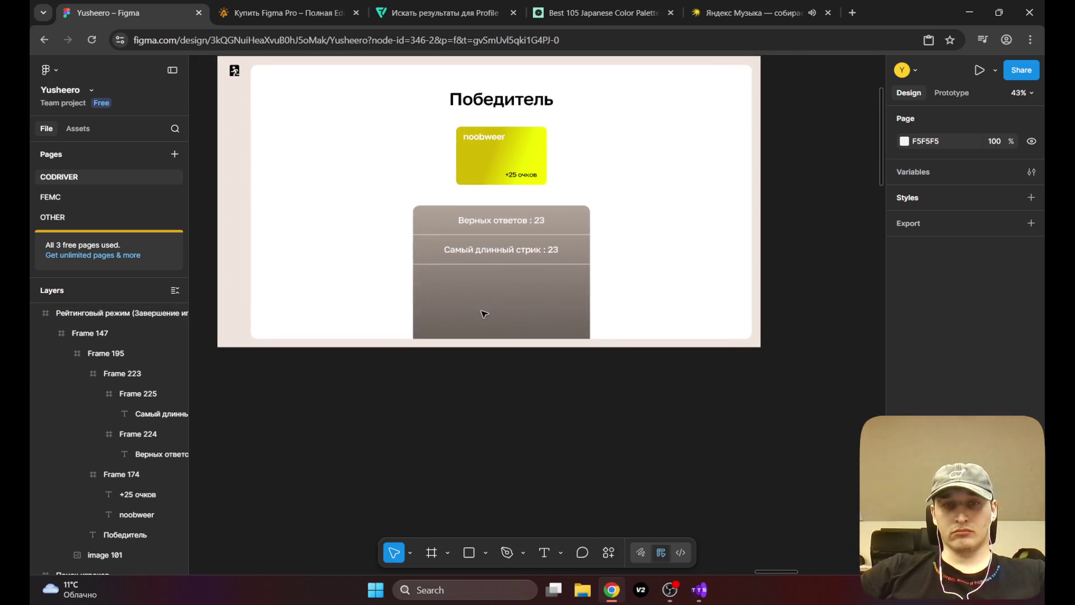
scroll(482, 312, down, 5)
scroll(485, 312, down, 1)
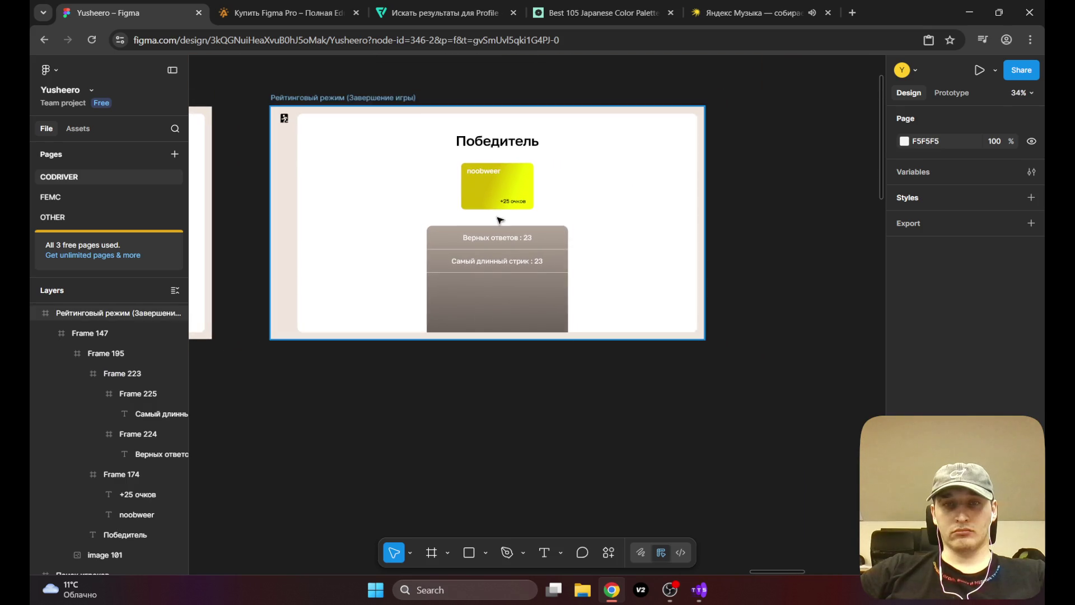
click(485, 312)
double_click(484, 312)
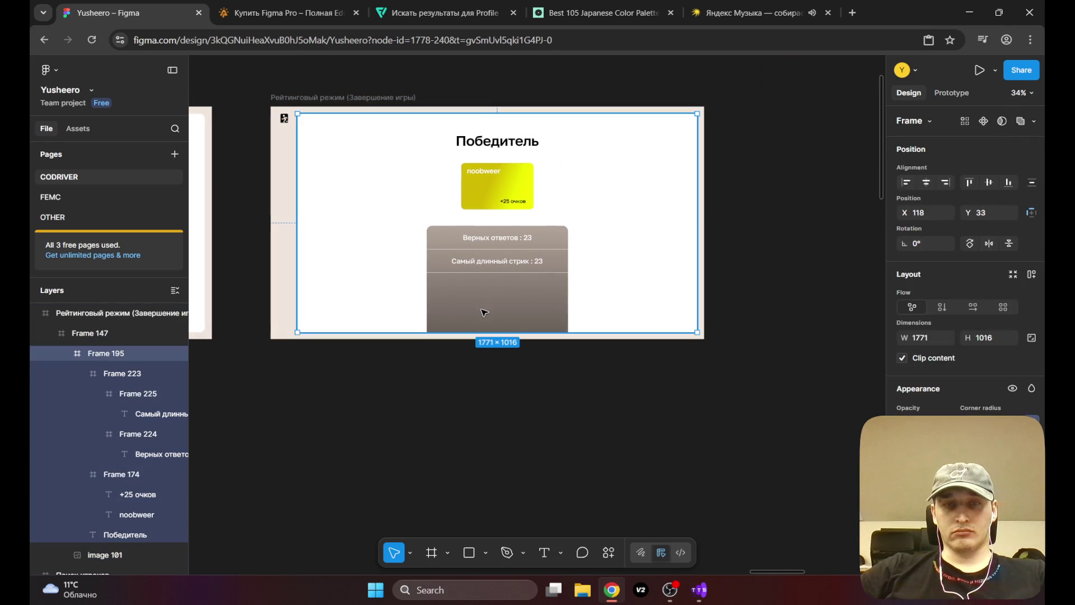
double_click(499, 313)
scroll(499, 314, up, 10)
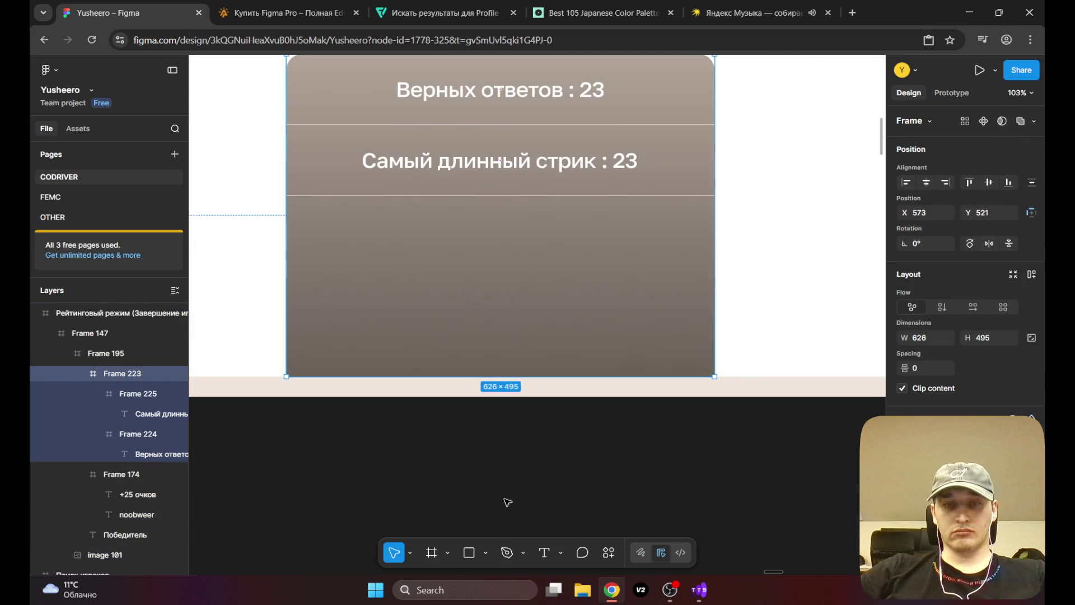
Step: Draw a 200×80 frame low in the stats panel, centred horizontally
click(429, 558)
drag(436, 289, 451, 326)
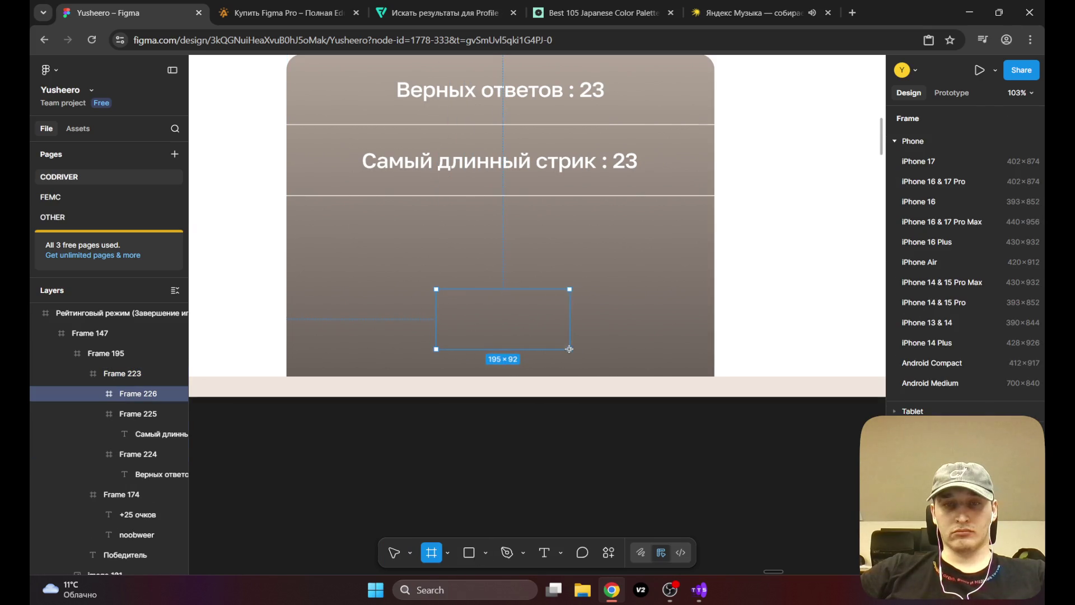
drag(573, 341, 572, 341)
drag(487, 334, 485, 331)
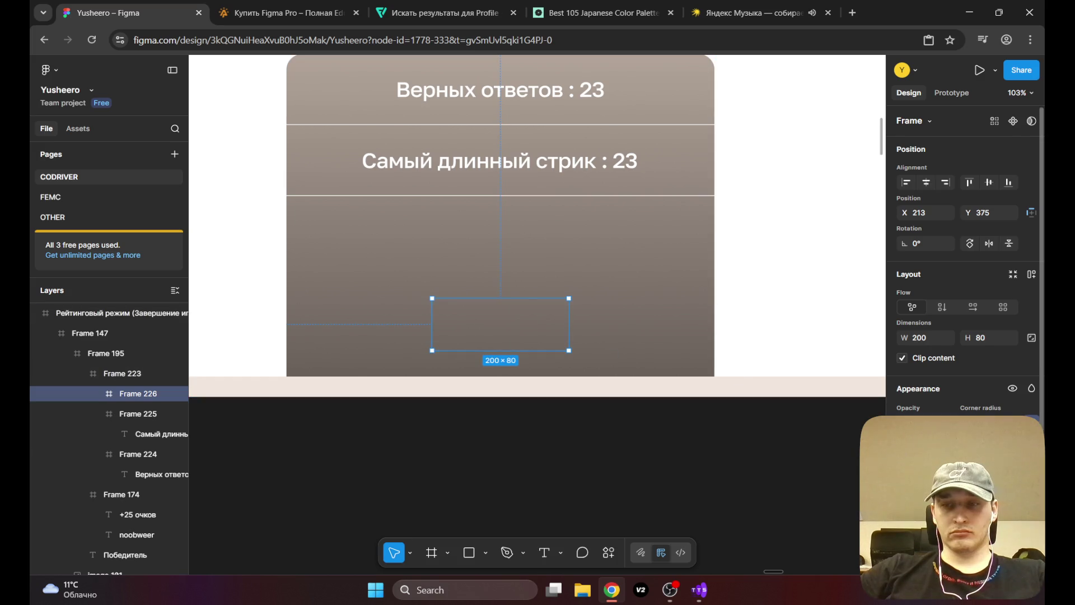
Step: Fill it with a left-to-right C60000 to 600000 linear gradient and round its corners
click(870, 320)
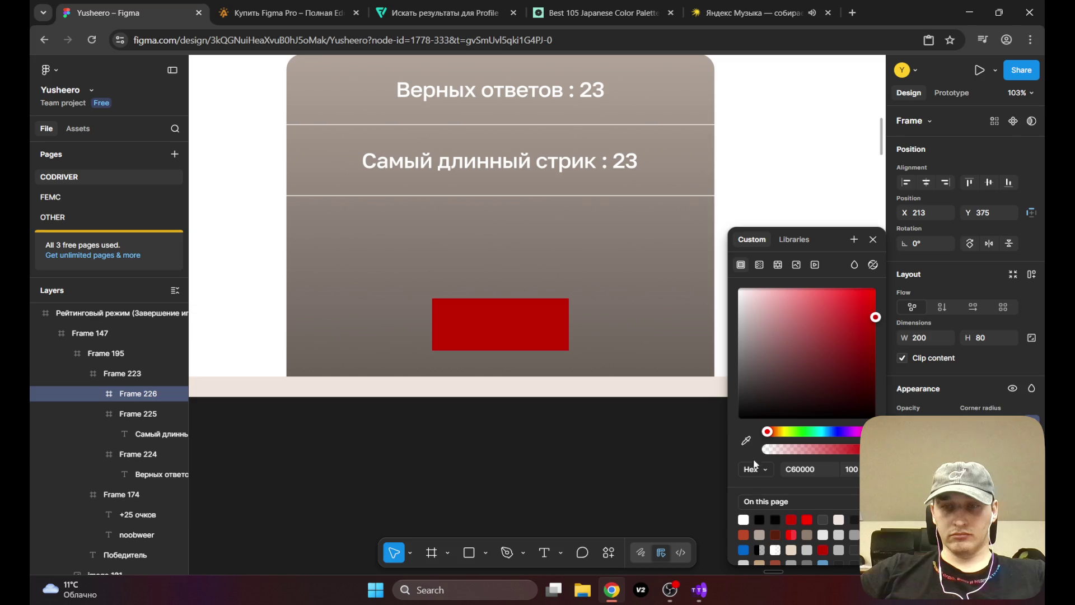
click(759, 265)
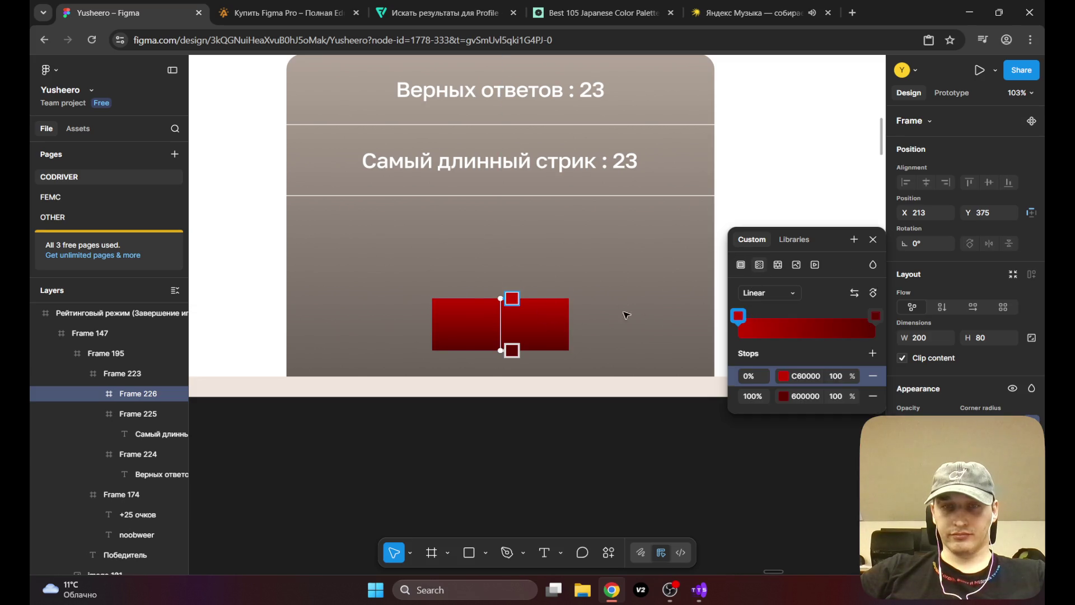
mouse_move(514, 352)
mouse_down()
mouse_move(511, 327)
mouse_move(514, 351)
mouse_move(571, 328)
mouse_up()
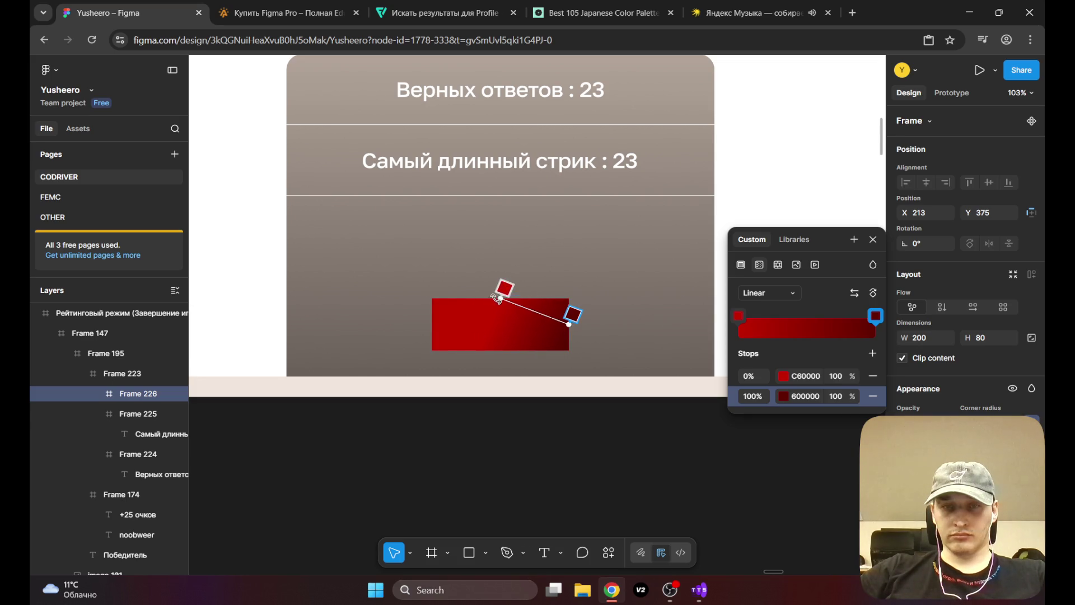
drag(485, 304, 427, 325)
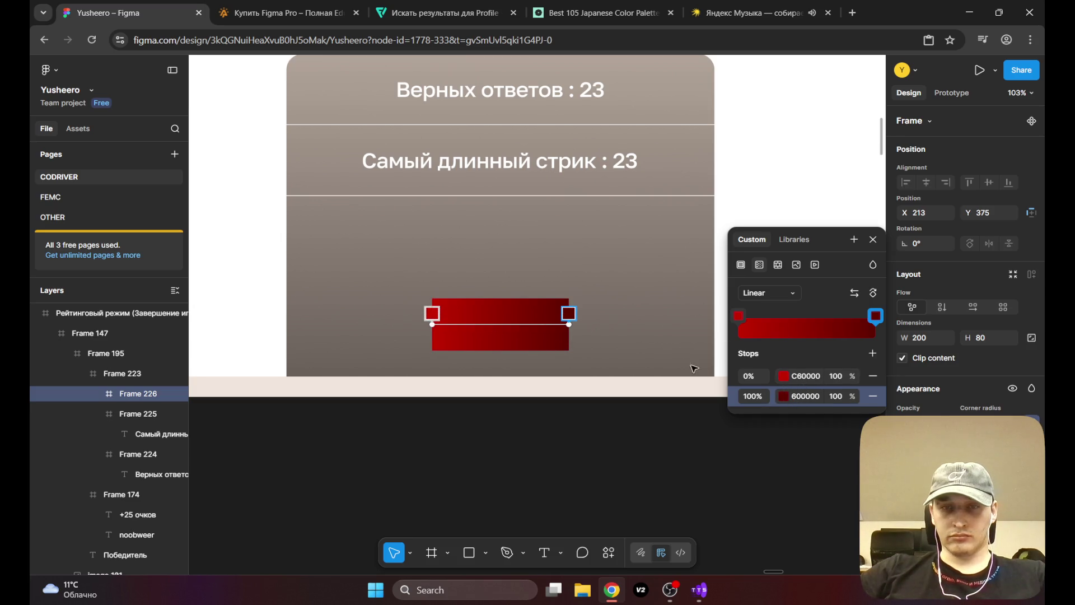
key(Escape)
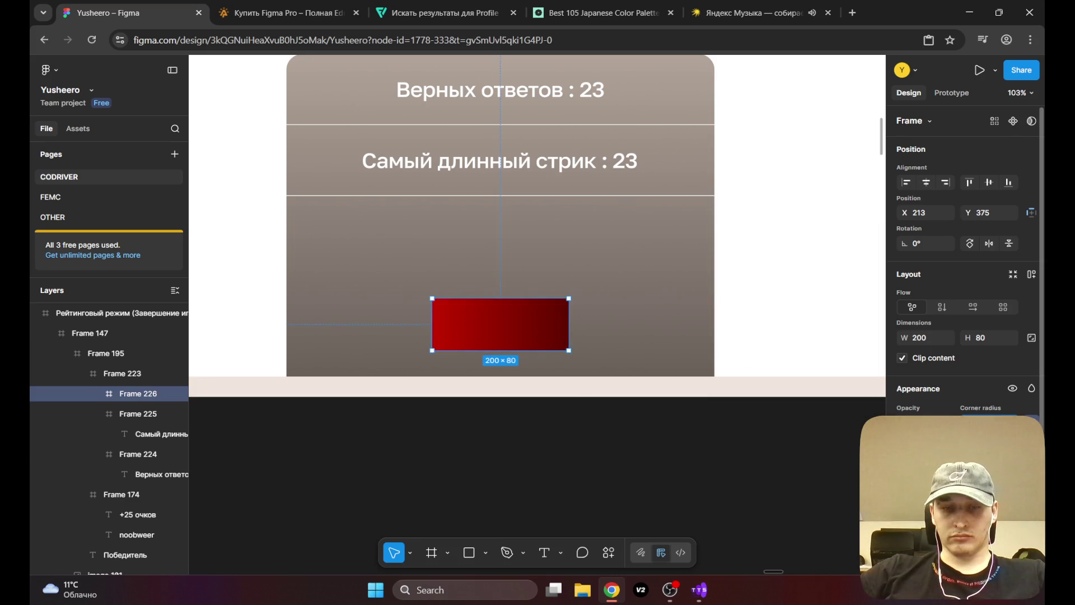
key(Return)
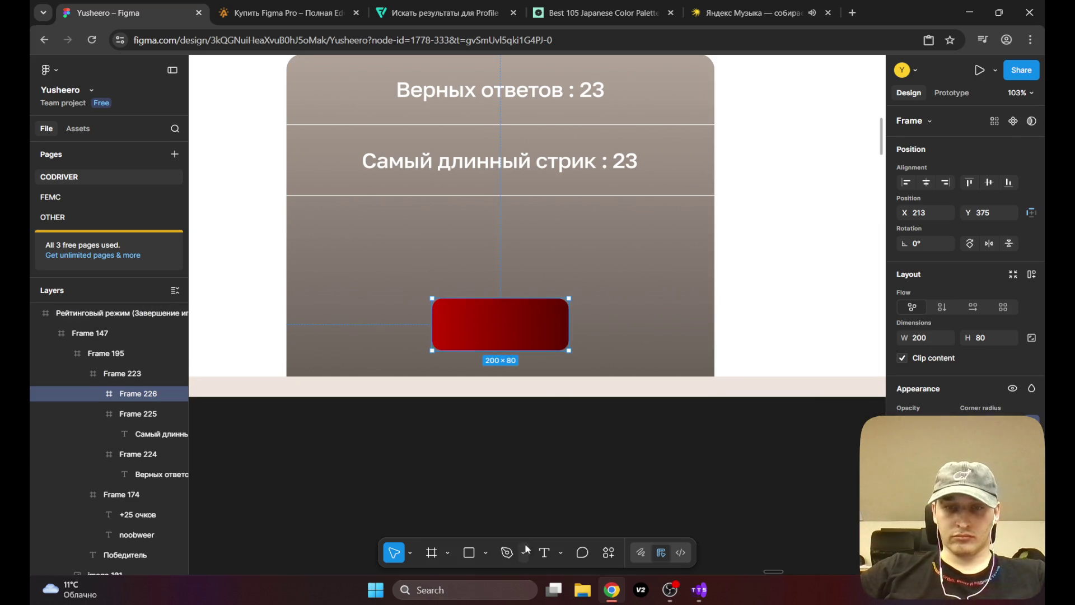
Step: Add bold 'Покинуть' text inside the red button and move it toward the centre
click(466, 323)
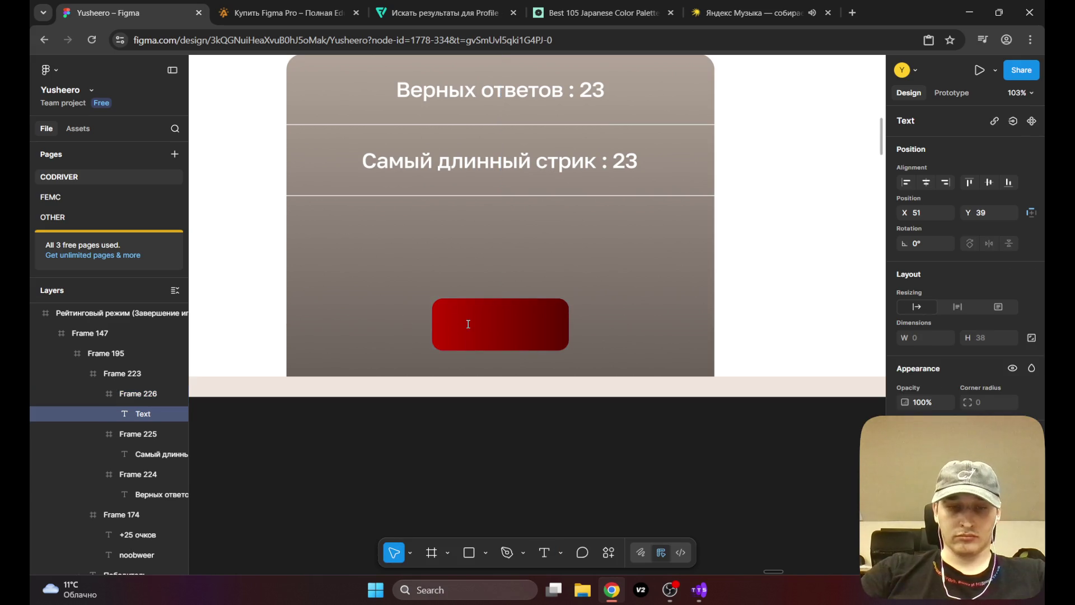
text(Покинуть)
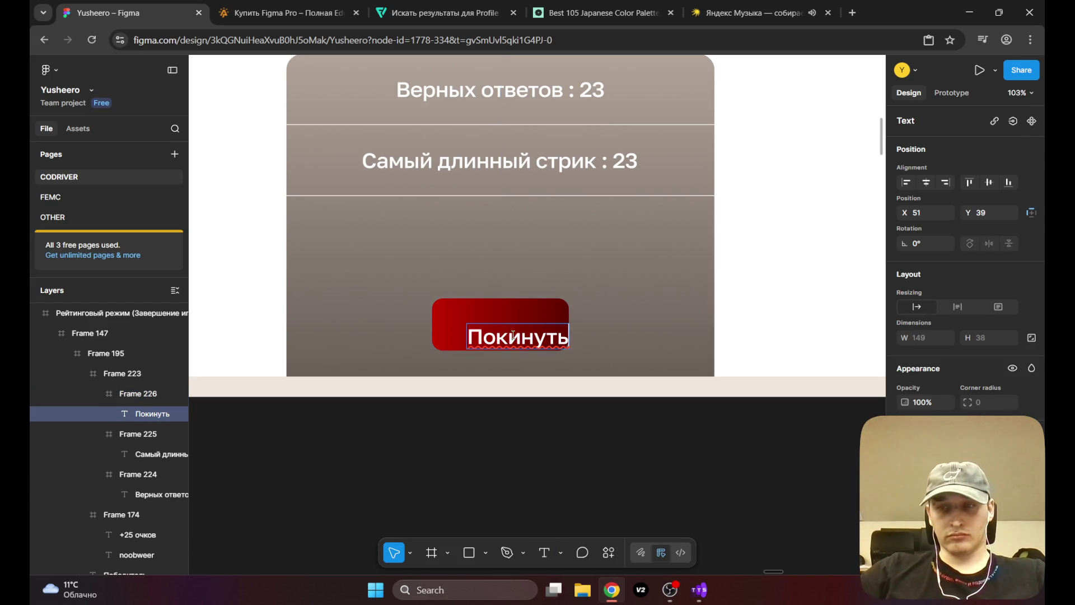
key(ctrl+a)
key(ctrl+b)
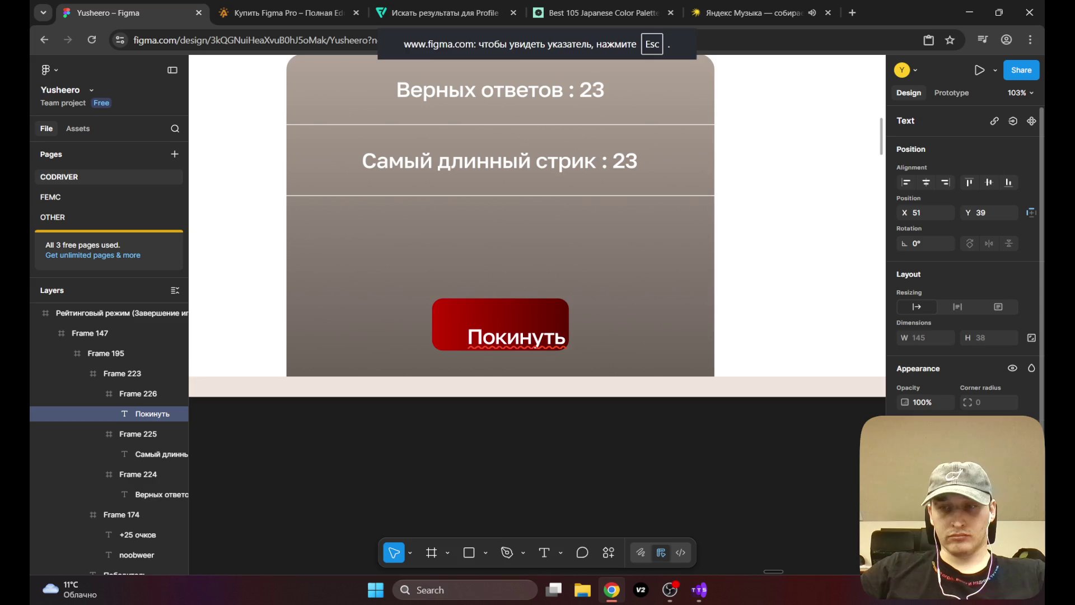
key(Escape)
mouse_move(517, 345)
mouse_down()
mouse_move(499, 325)
mouse_move(538, 336)
mouse_up()
Step: Reduce the Покинуть label to a smaller font size and clear the selection
click(1005, 485)
click(987, 425)
scroll(499, 328, up, 5)
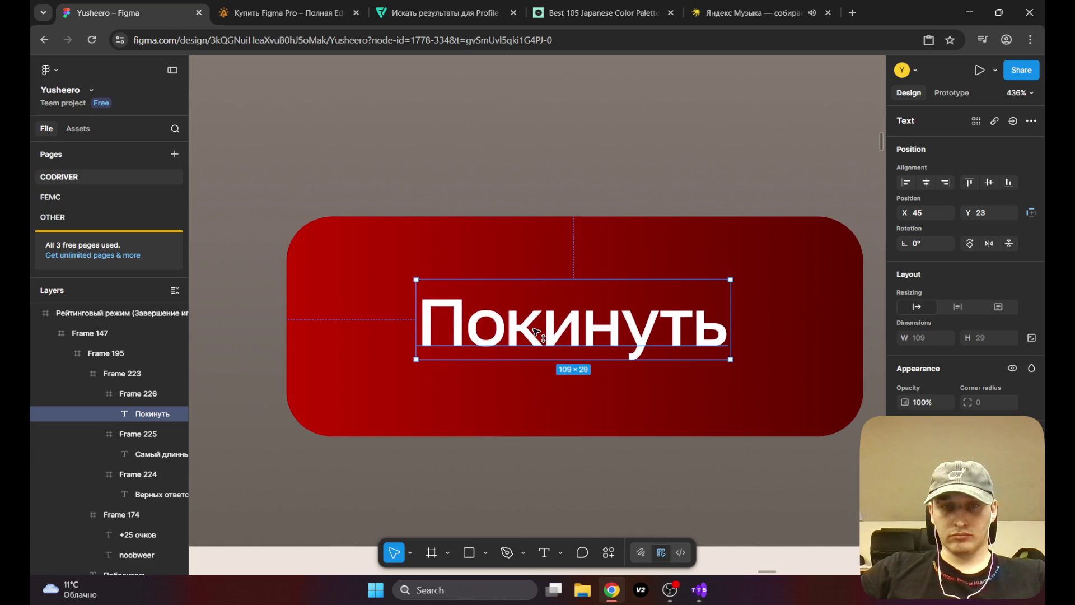
scroll(537, 336, down, 10)
key(Escape)
scroll(627, 365, down, 4)
click(744, 331)
scroll(500, 312, up, 5)
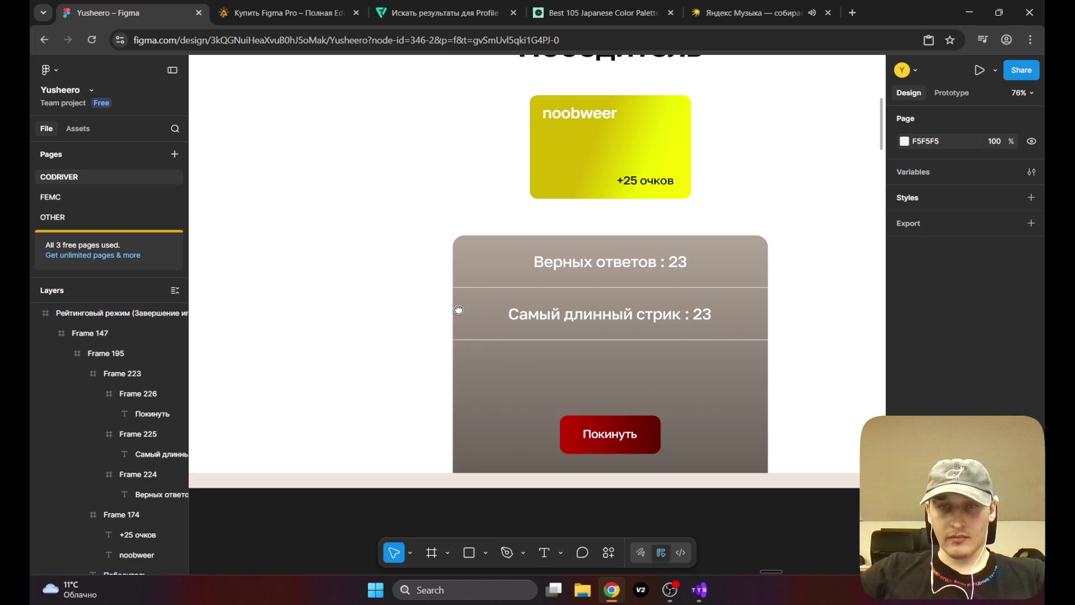
scroll(454, 311, up, 1)
scroll(453, 370, down, 2)
scroll(507, 358, up, 1)
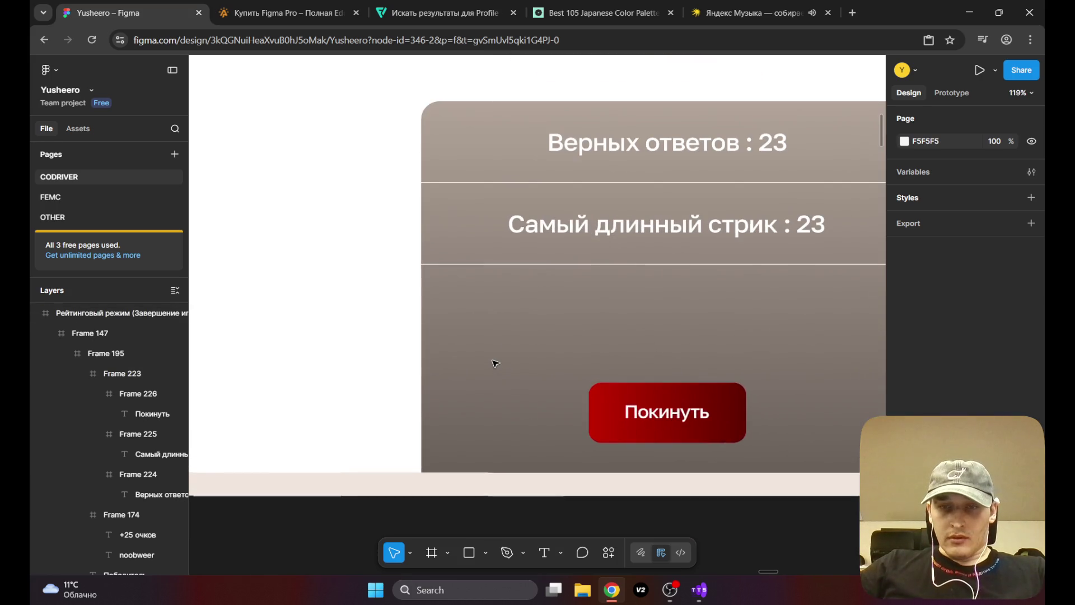
scroll(495, 361, down, 3)
scroll(495, 362, down, 2)
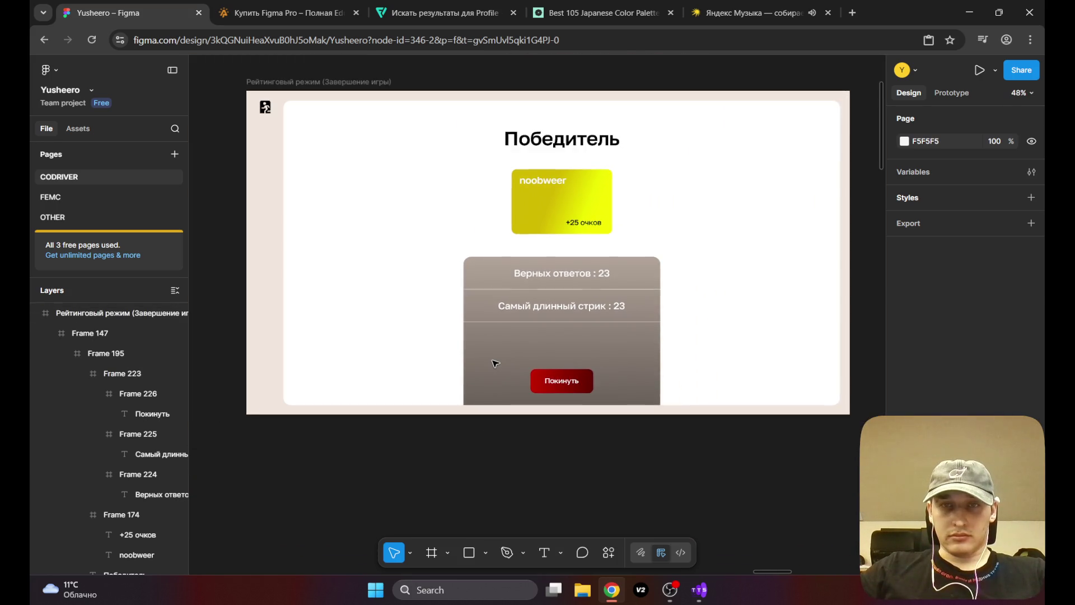
mouse_move(432, 271)
mouse_down()
mouse_move(437, 288)
mouse_move(427, 289)
mouse_up()
scroll(425, 283, down, 1)
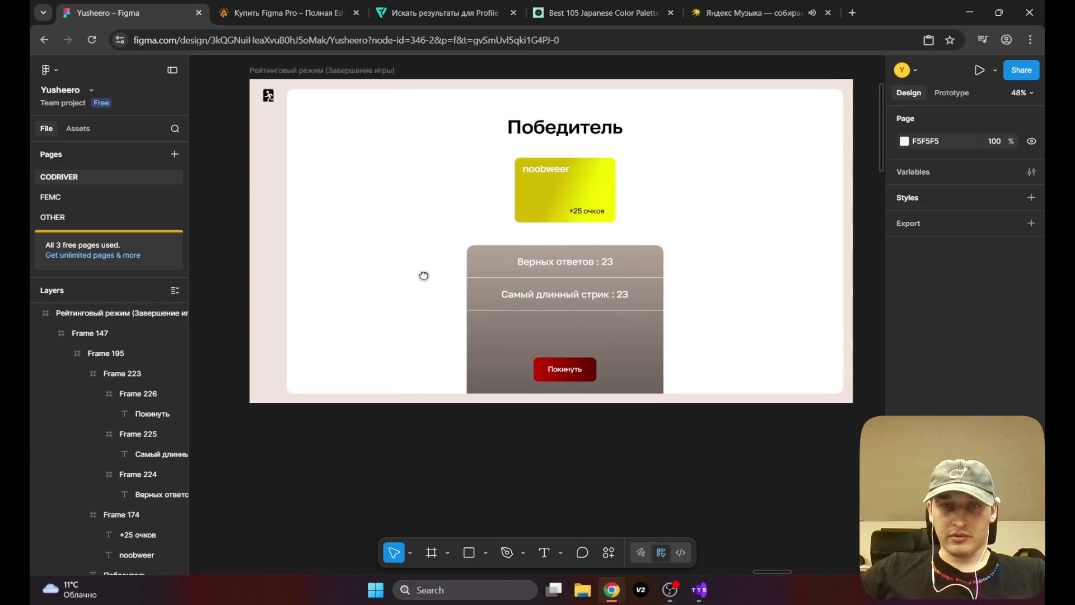
scroll(555, 333, up, 1)
scroll(556, 334, down, 2)
scroll(556, 335, down, 4)
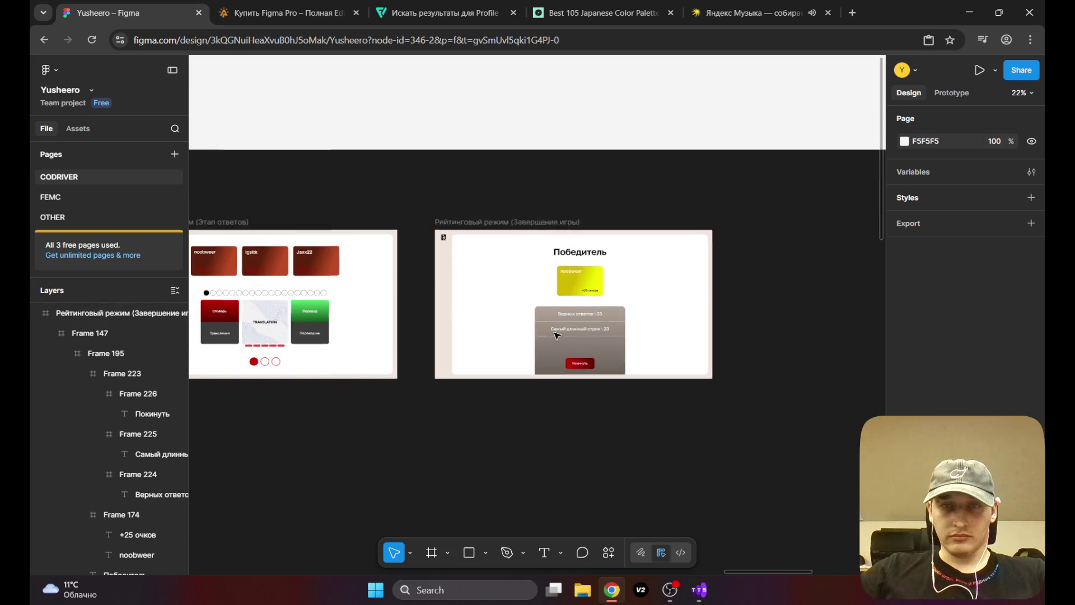
scroll(504, 314, up, 2)
mouse_move(541, 308)
mouse_down()
mouse_move(575, 332)
mouse_move(705, 336)
mouse_move(363, 306)
mouse_up()
scroll(475, 304, up, 6)
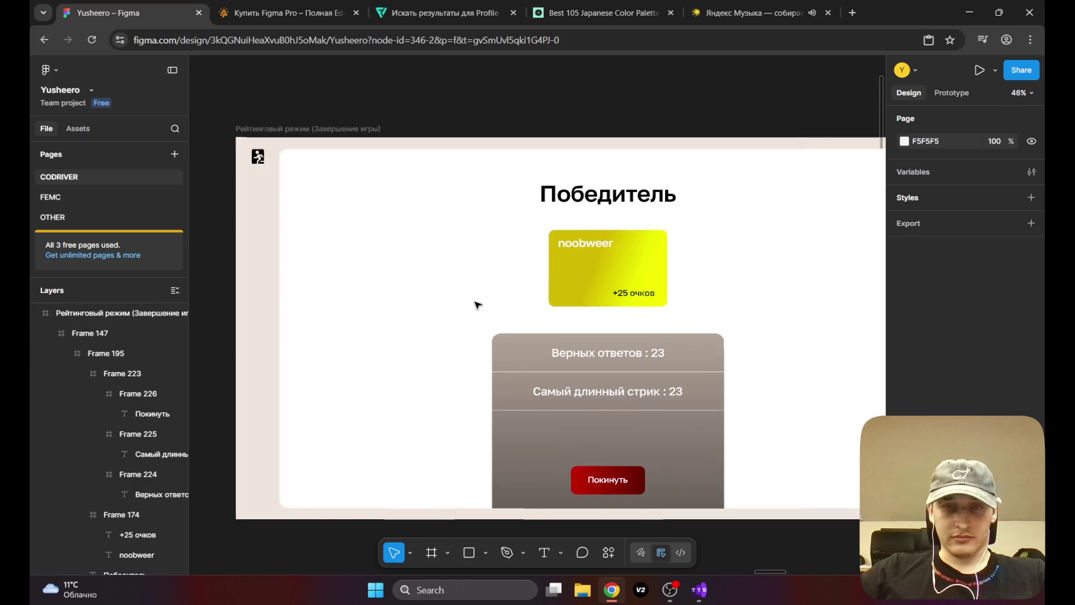
mouse_move(401, 260)
mouse_down()
mouse_move(408, 213)
mouse_move(408, 314)
mouse_move(430, 334)
mouse_move(369, 343)
mouse_up()
scroll(369, 343, up, 2)
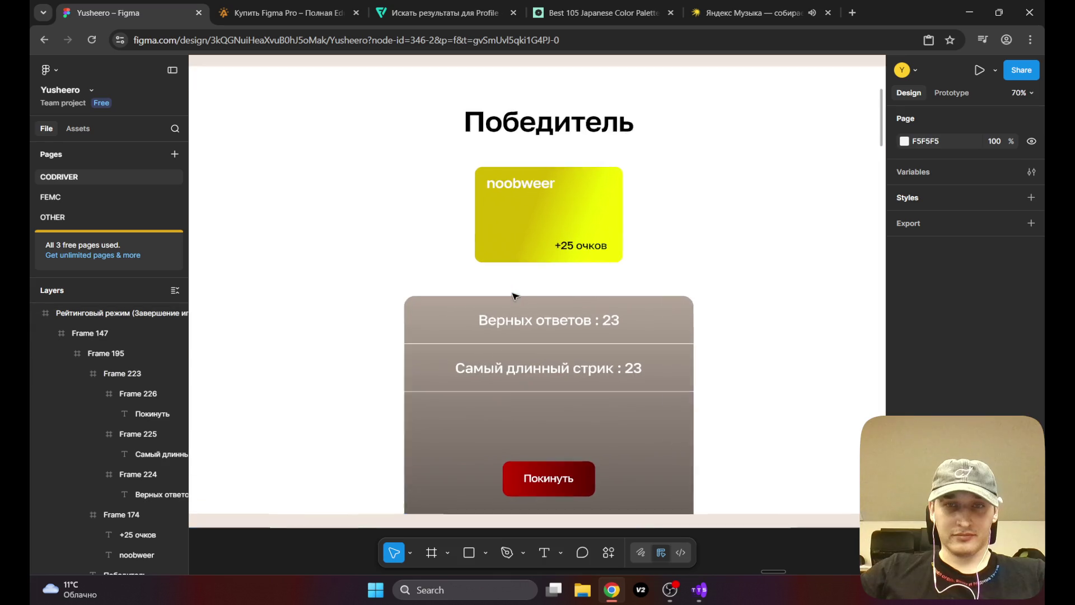
drag(327, 298, 336, 257)
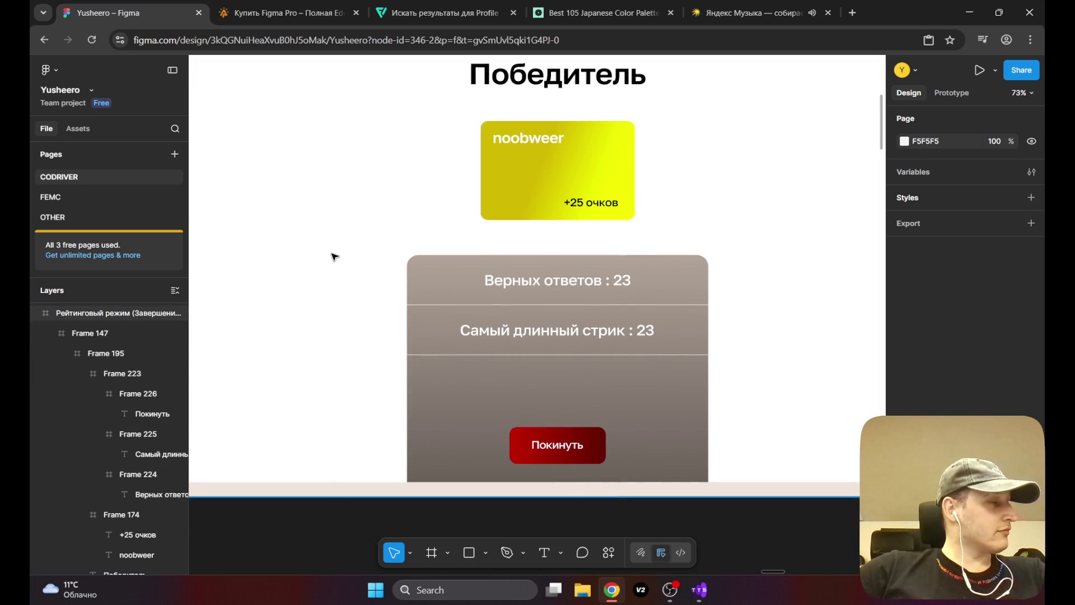
mouse_move(616, 363)
mouse_down()
mouse_move(510, 321)
mouse_move(509, 256)
mouse_up()
scroll(508, 255, down, 5)
drag(384, 271, 451, 297)
click(465, 333)
scroll(468, 331, up, 2)
click(232, 219)
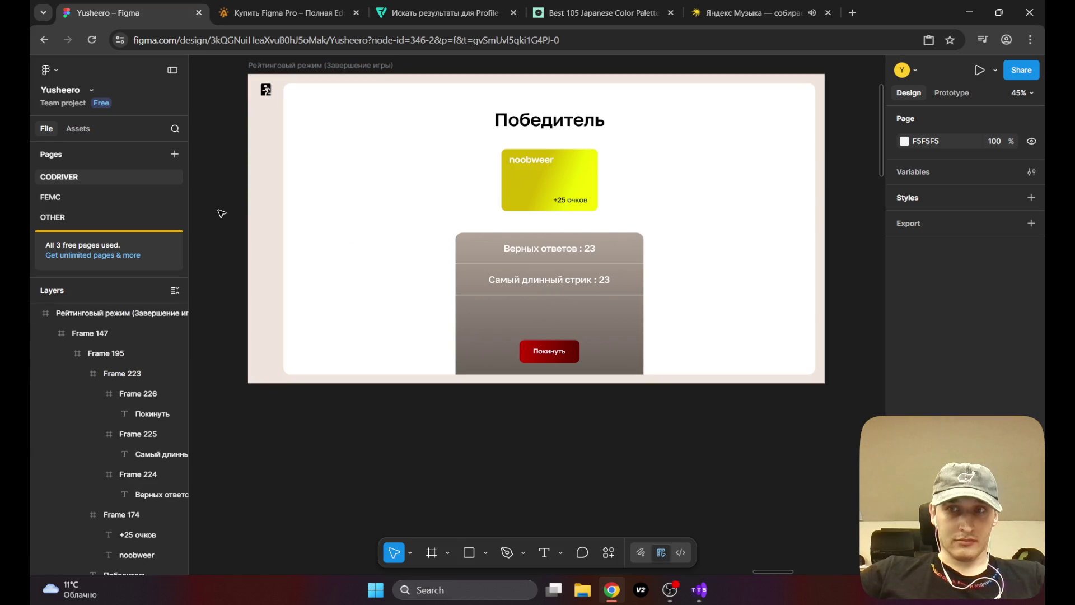
scroll(347, 246, right, 2)
drag(355, 255, 392, 297)
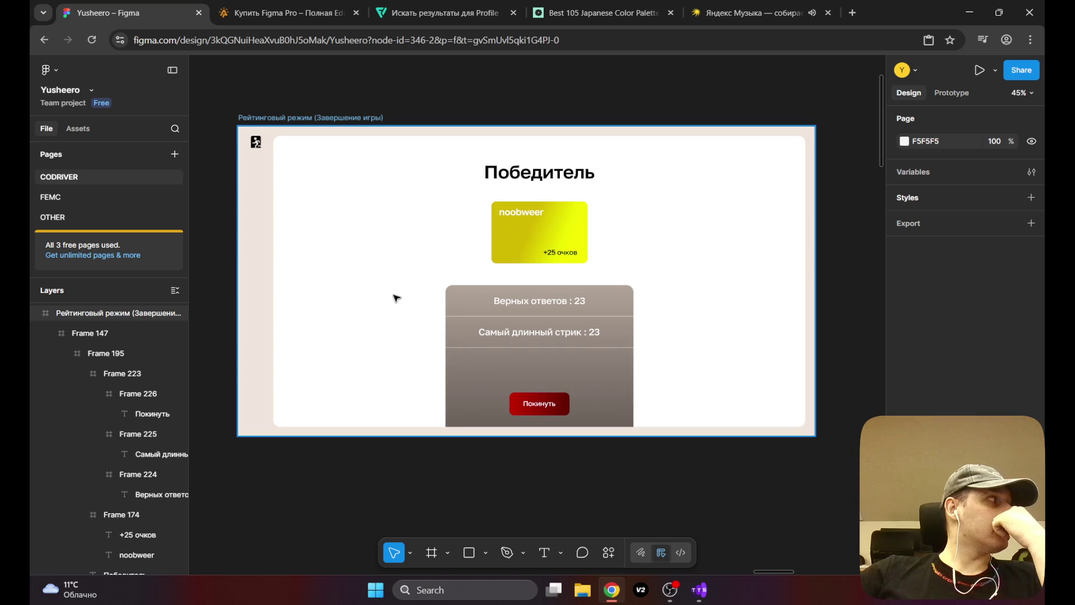
mouse_move(521, 261)
mouse_down()
mouse_move(495, 261)
mouse_move(530, 275)
mouse_move(525, 306)
mouse_up()
mouse_move(463, 129)
mouse_down()
mouse_move(492, 110)
mouse_move(466, 136)
mouse_up()
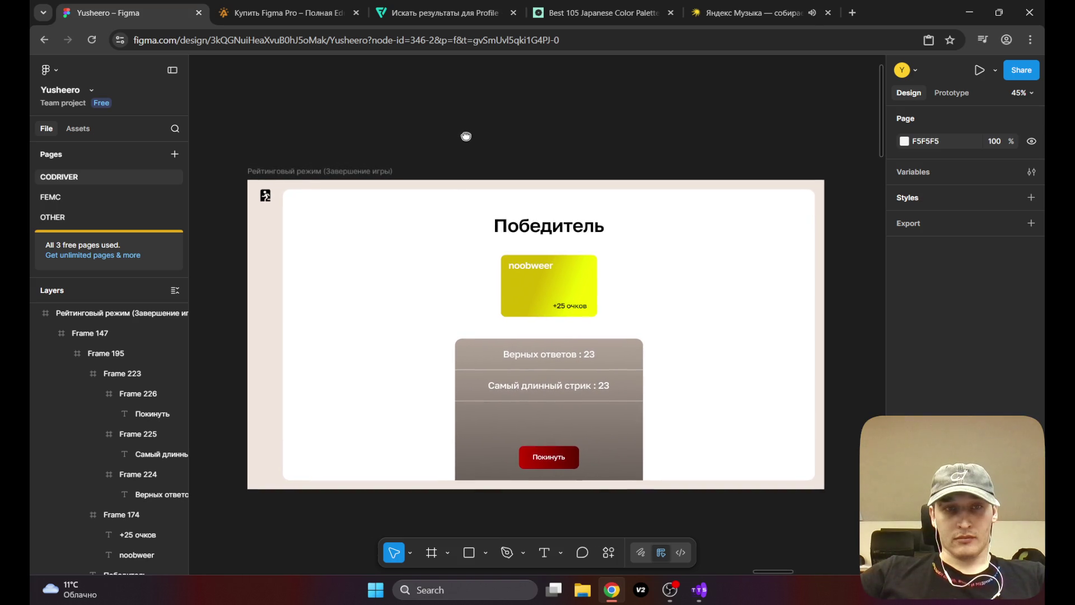
scroll(475, 120, down, 1)
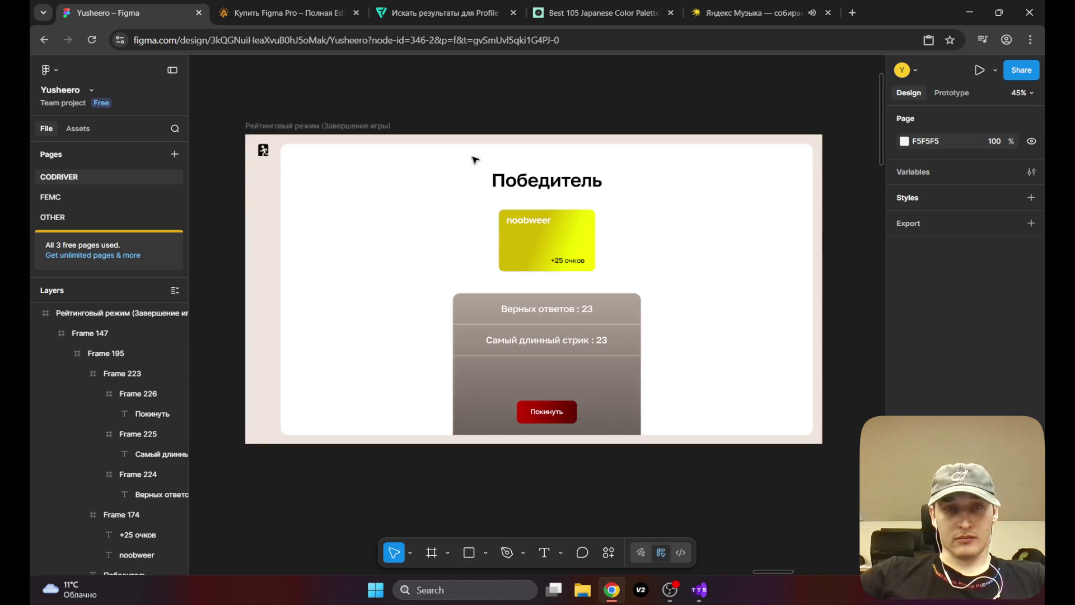
scroll(479, 196, up, 3)
scroll(479, 196, down, 5)
scroll(482, 197, up, 2)
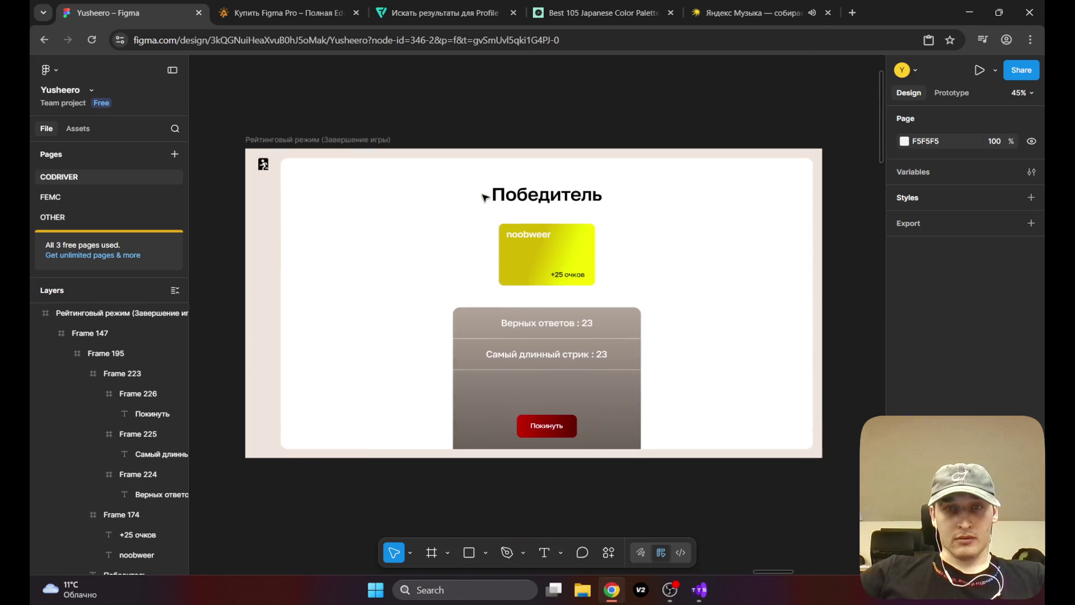
scroll(485, 198, down, 2)
scroll(485, 197, up, 1)
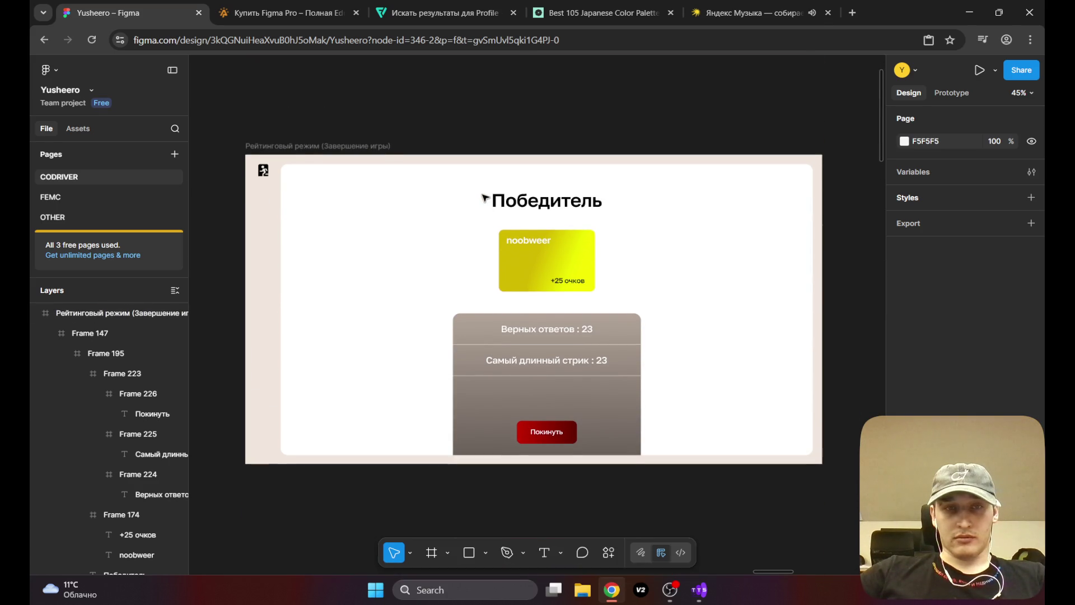
scroll(485, 197, up, 1)
scroll(485, 198, down, 1)
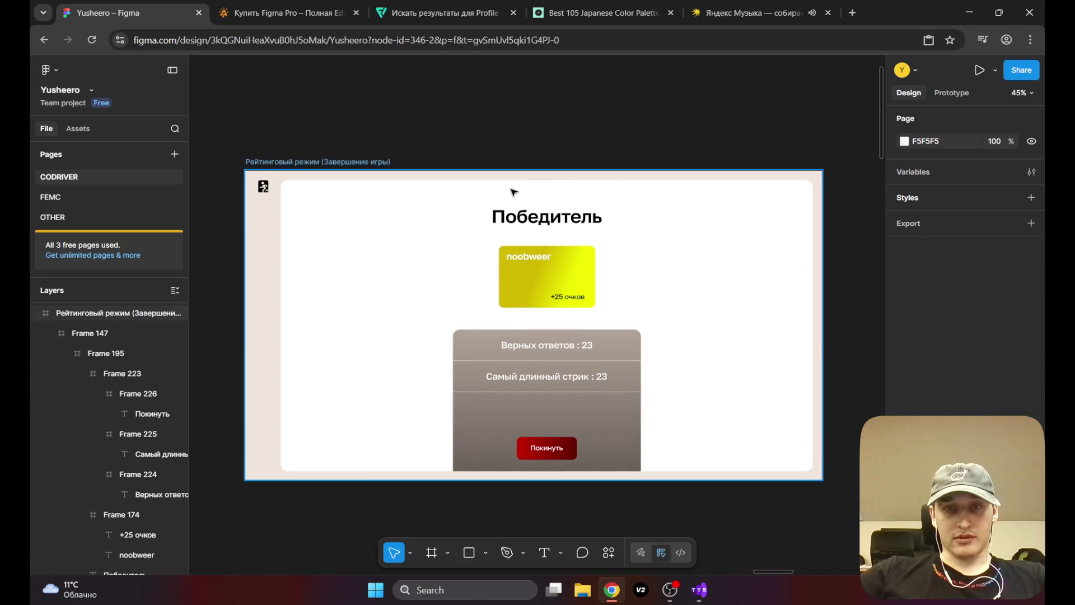
scroll(513, 191, down, 3)
scroll(501, 240, up, 3)
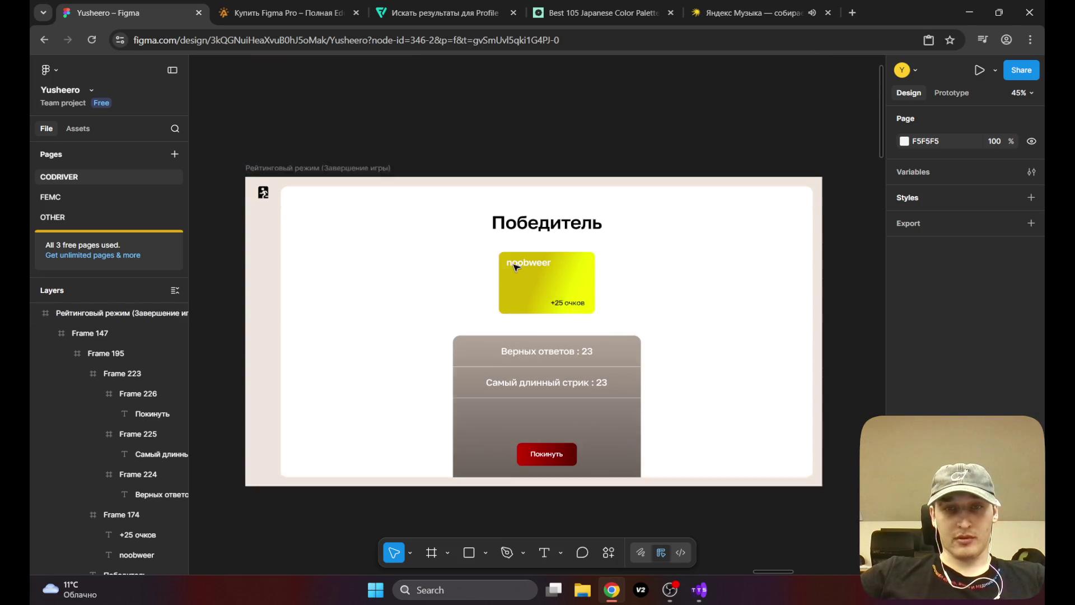
scroll(554, 270, down, 1)
scroll(536, 276, up, 3)
scroll(520, 275, down, 3)
mouse_move(454, 273)
mouse_down()
mouse_move(453, 228)
mouse_move(457, 310)
mouse_up()
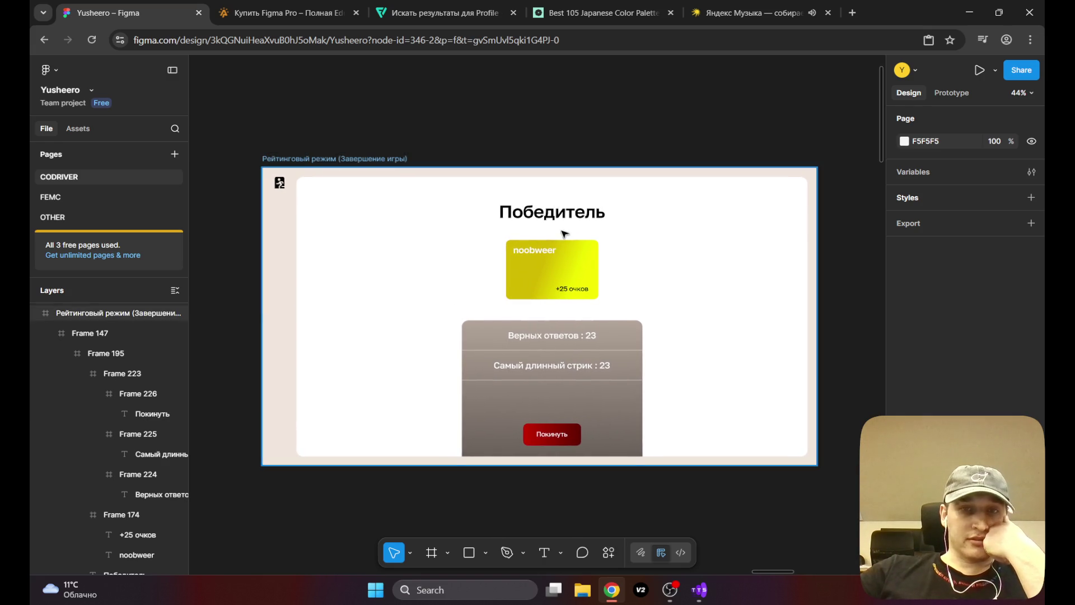
scroll(463, 240, down, 3)
scroll(382, 168, up, 6)
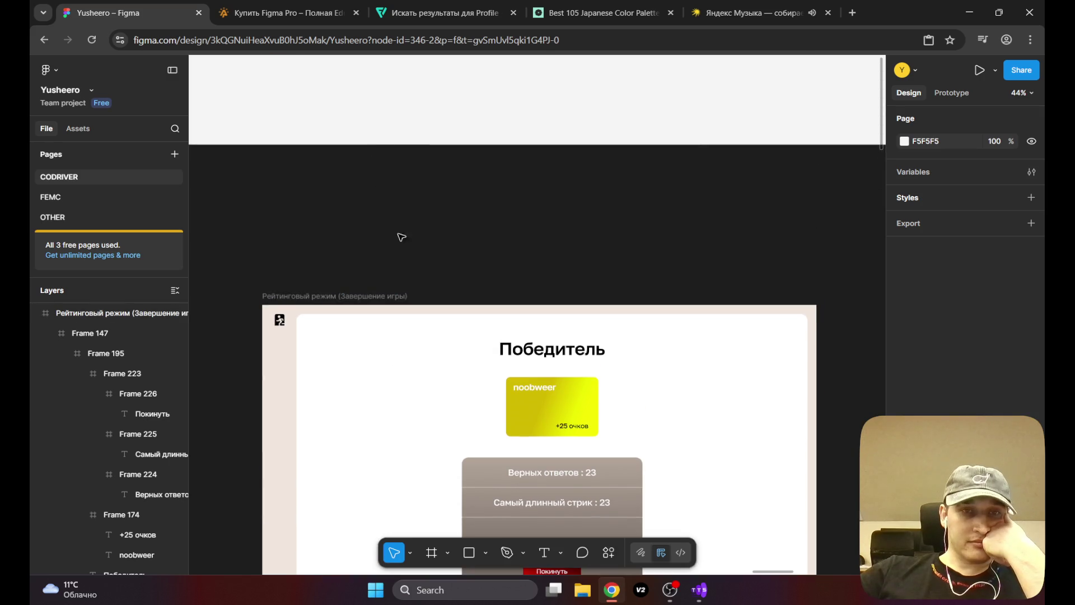
click(466, 240)
key(alt+Tab)
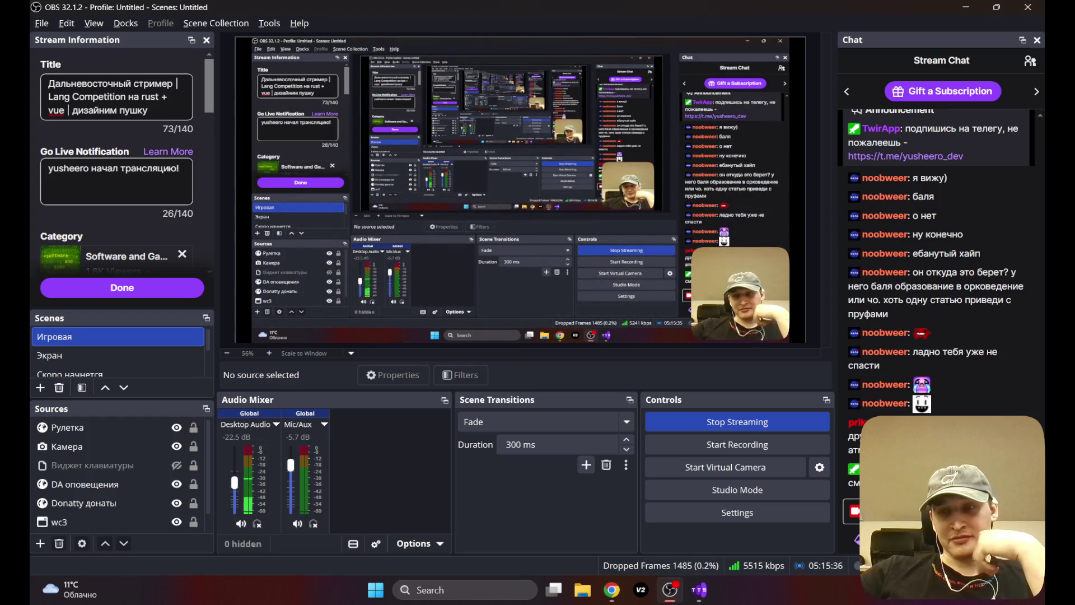
key(alt+Tab)
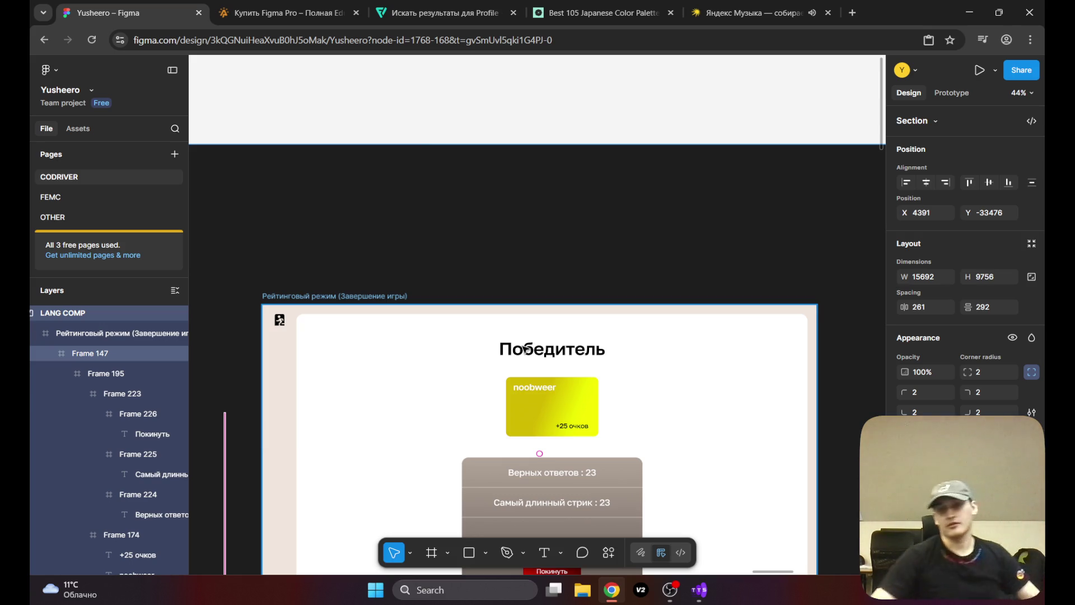
Step: Load cscachina.ru in a new tab, hitting a connection error, then launch v2RayTun from the desktop
click(854, 13)
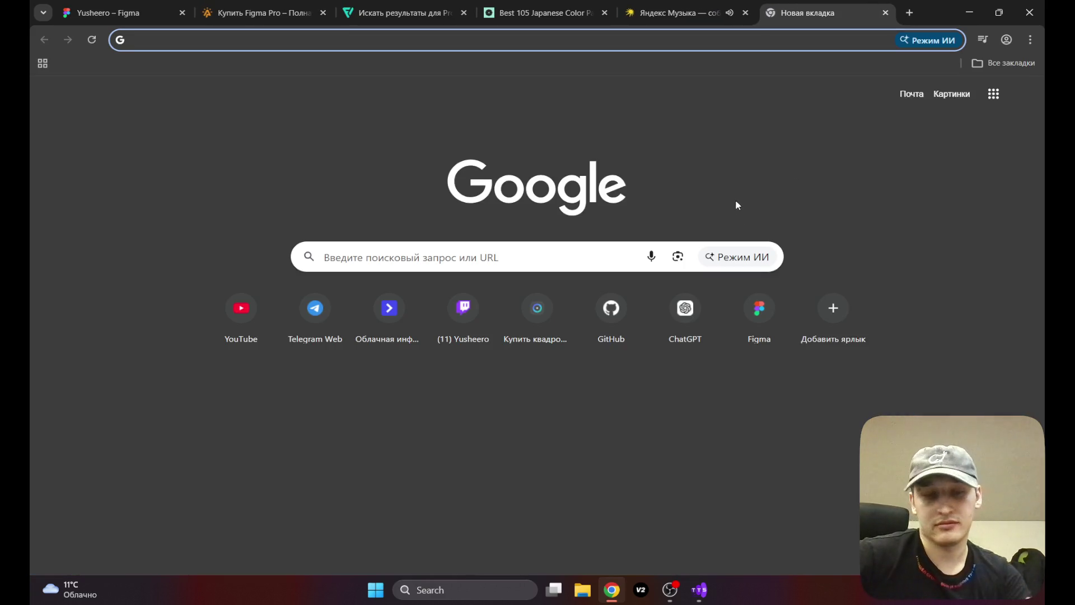
text(s)
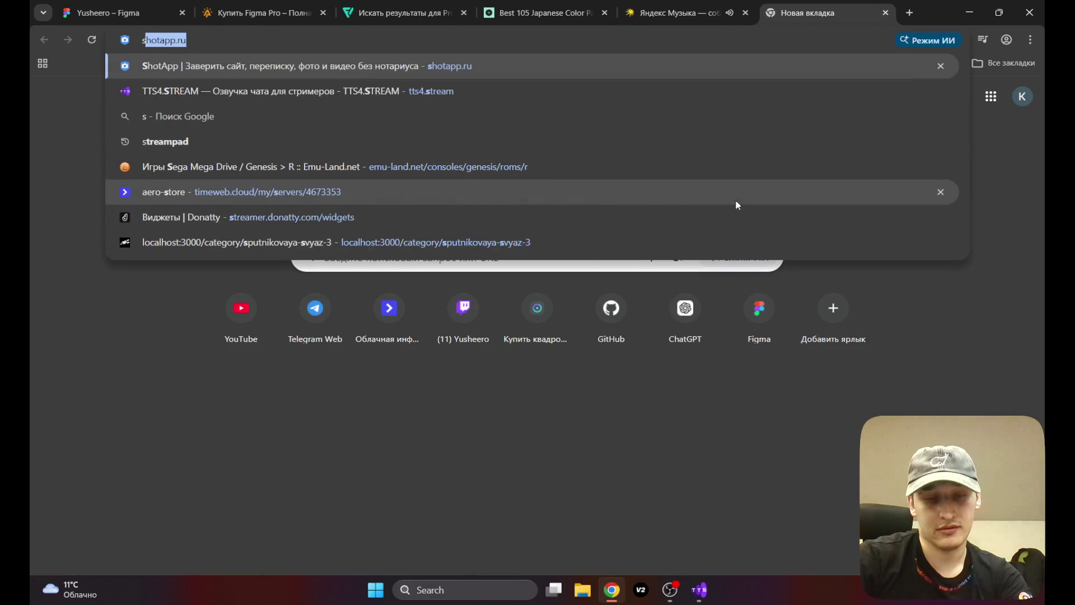
text(achina)
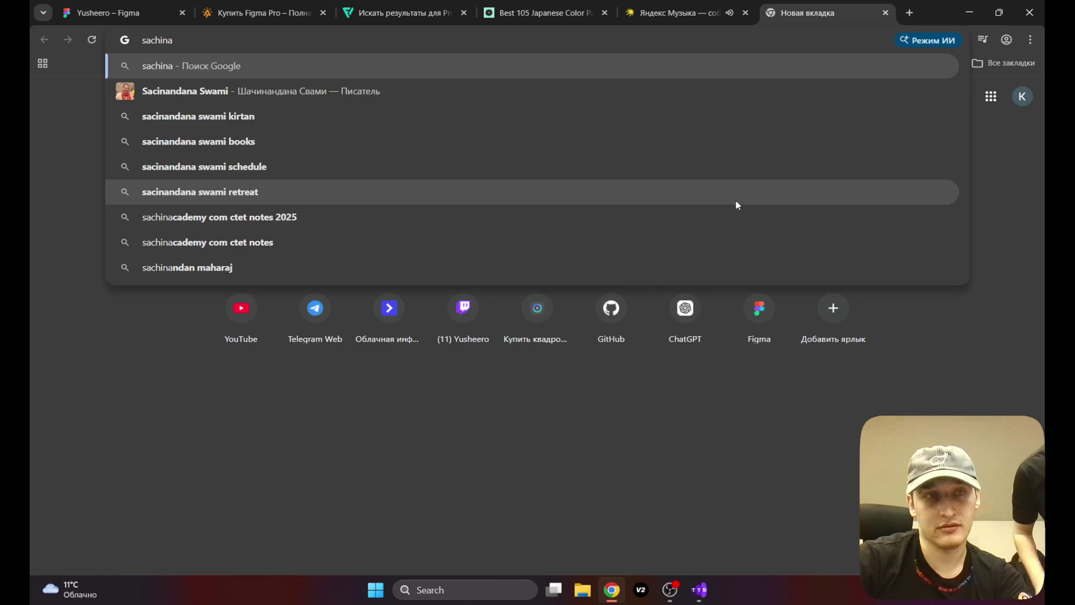
key(BackSpace)
key(BackSpace)
key(BackSpace)
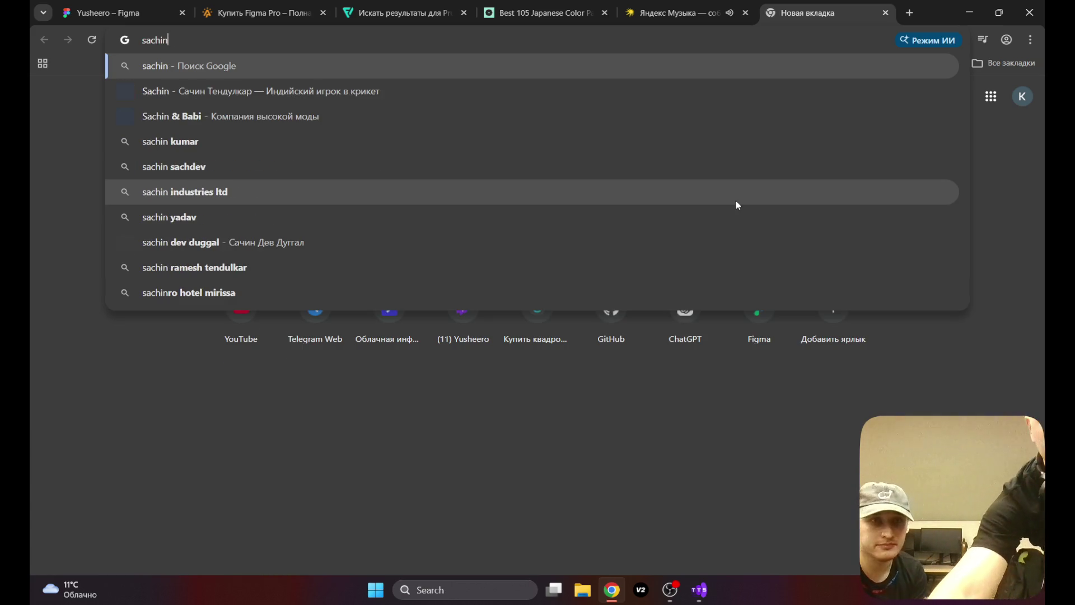
text(cs)
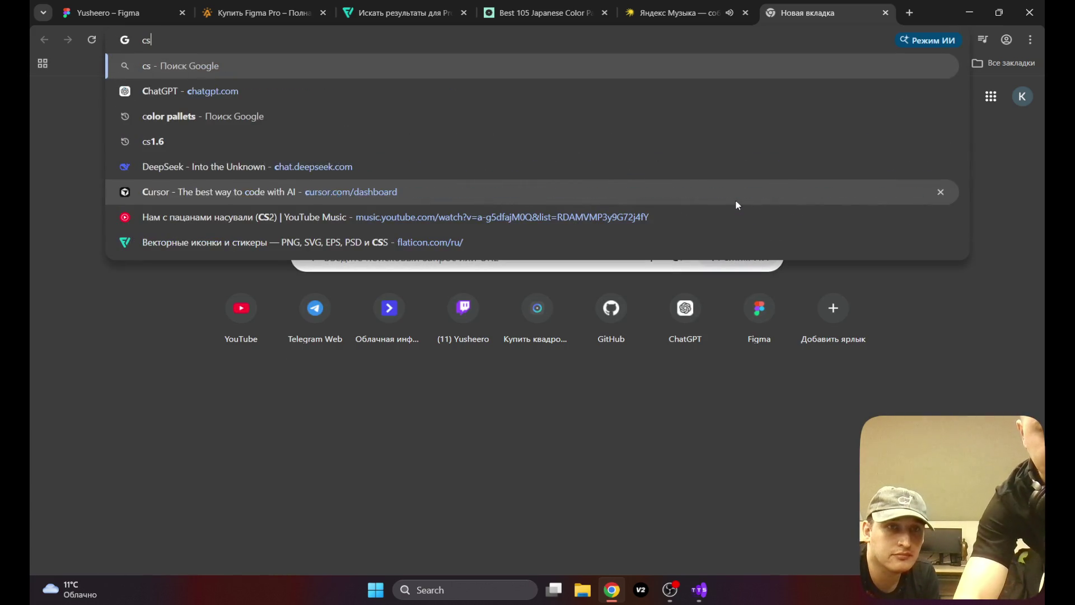
text(cacj)
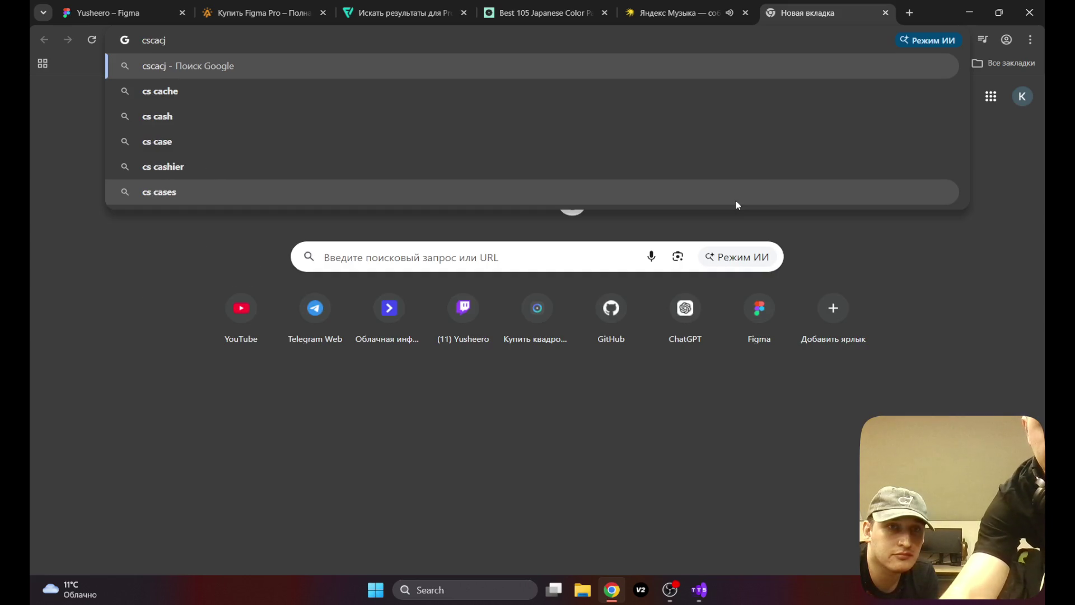
key(BackSpace)
text(hina)
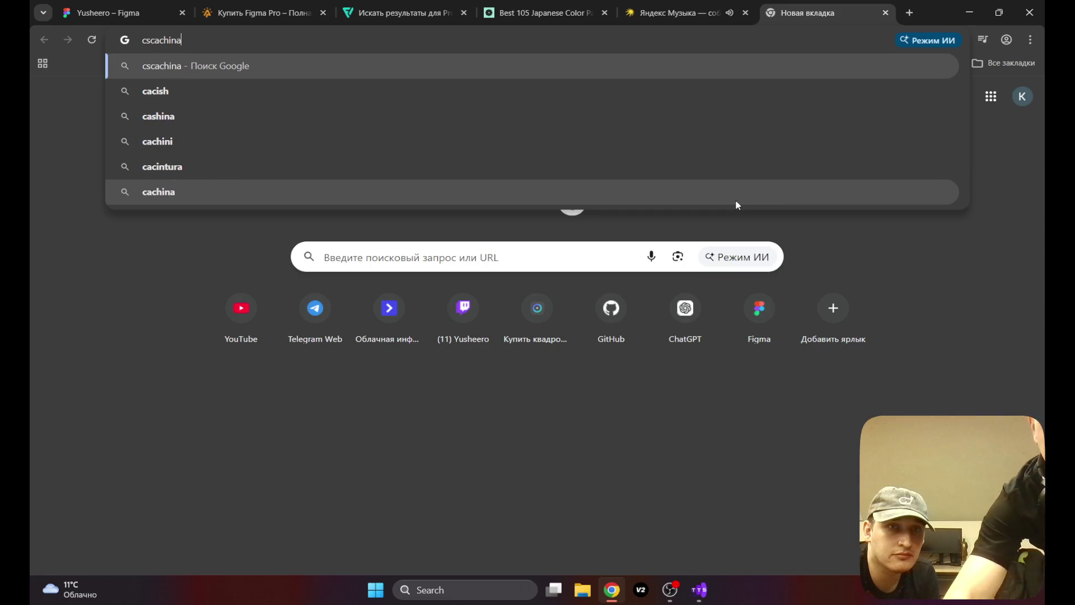
text(.)
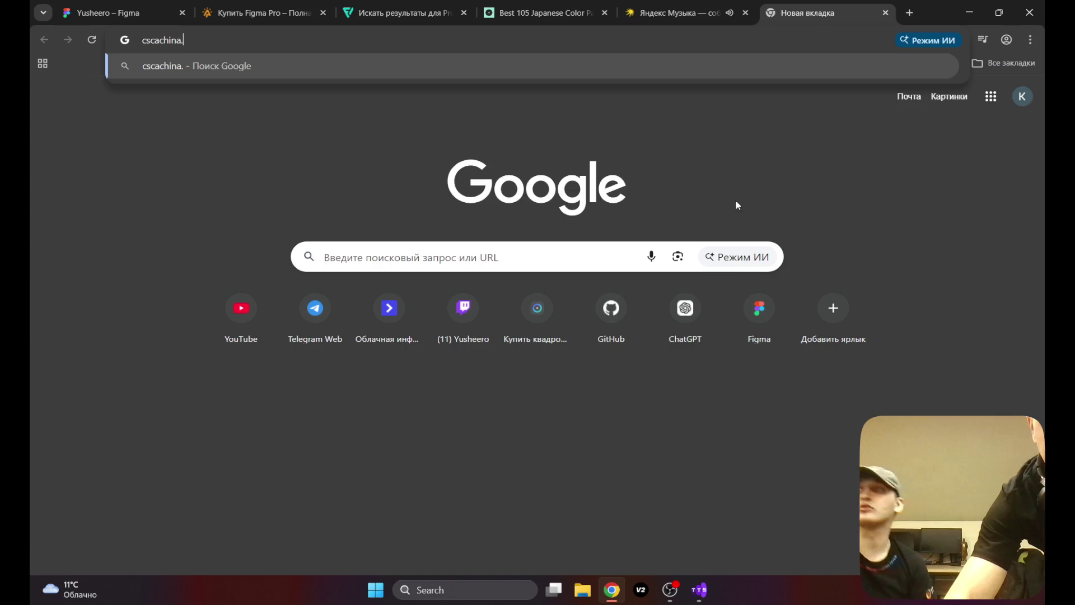
text(ru)
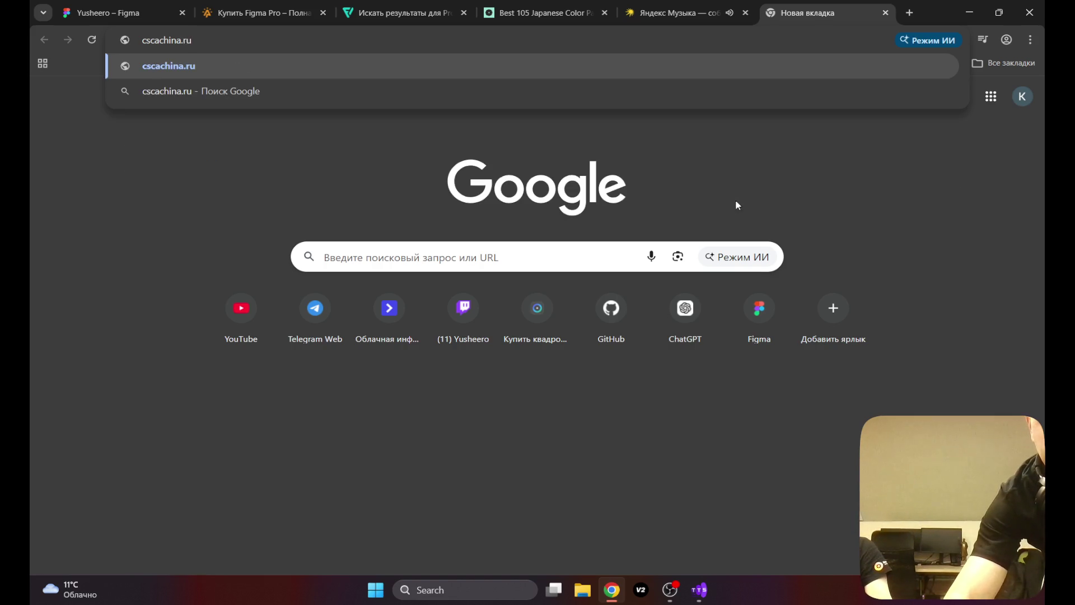
key(Return)
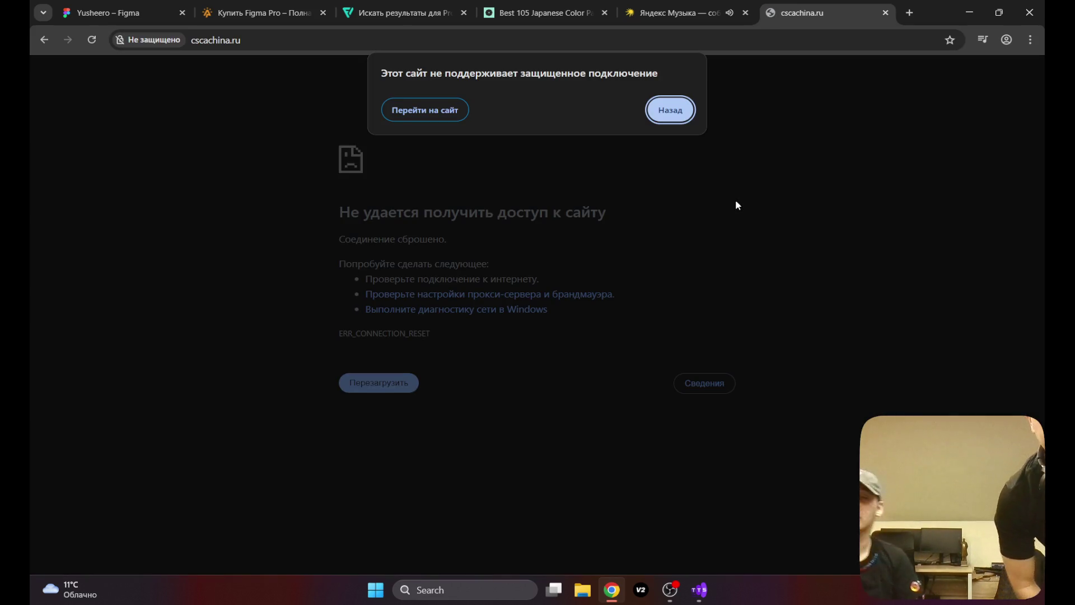
key(Escape)
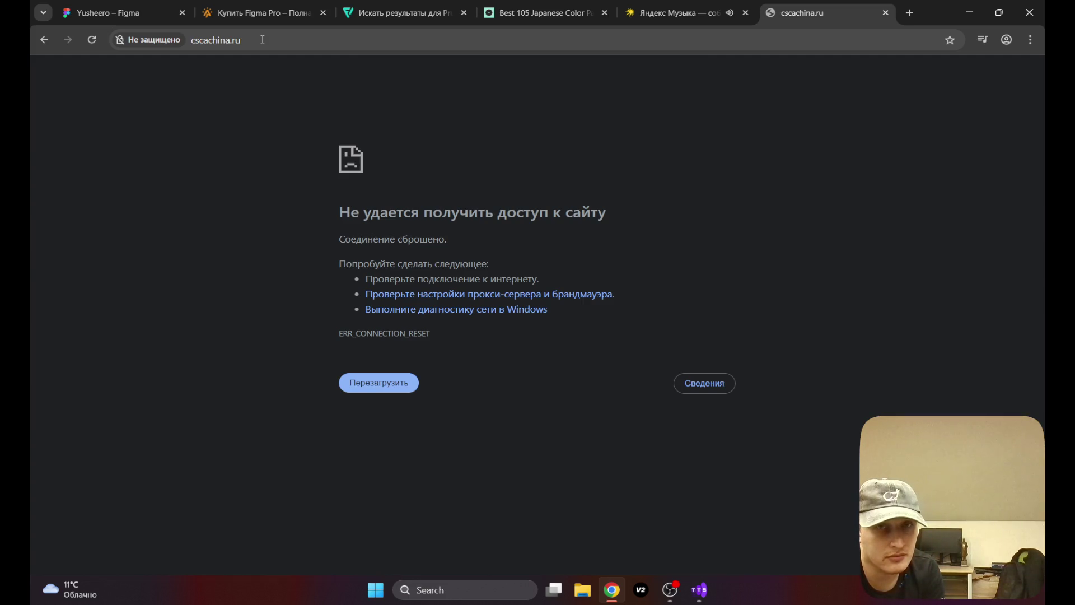
key(super+d)
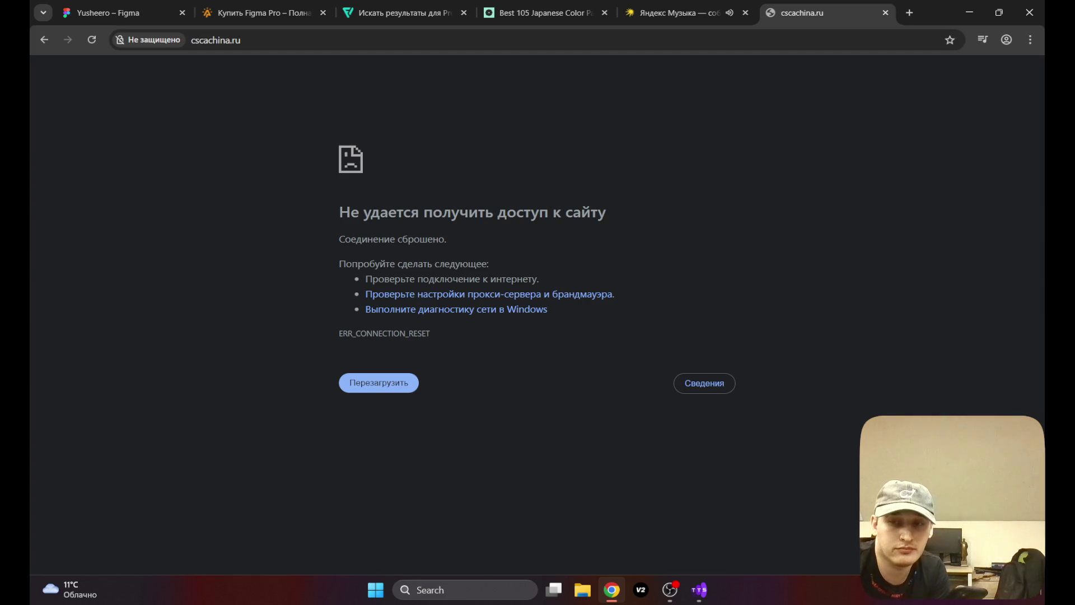
double_click(55, 513)
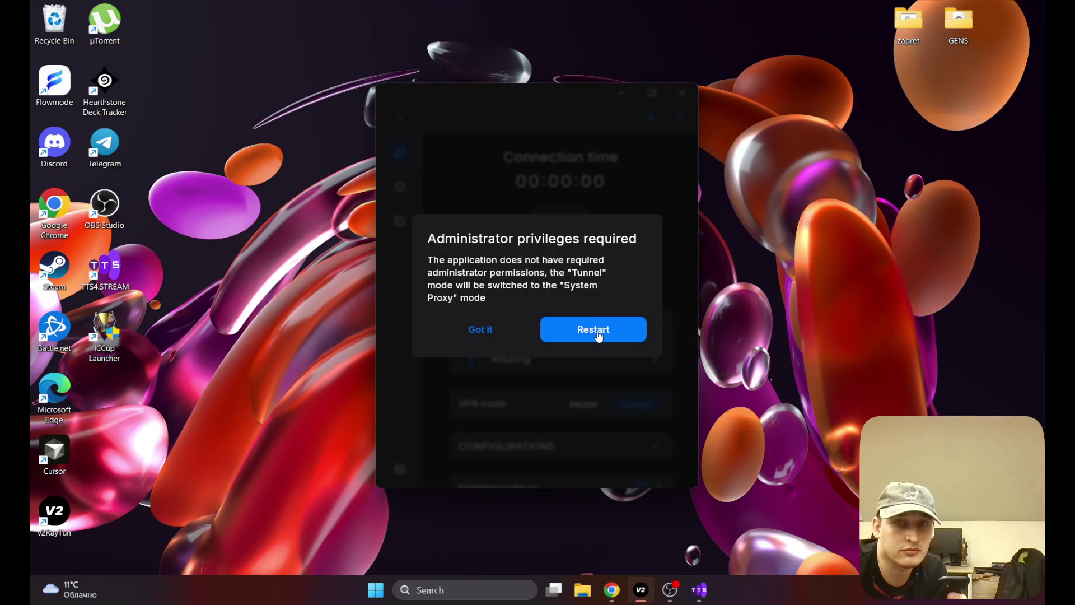
Step: Connect v2RayTun with admin rights, reload cscachina.ru, then close the still-failing tab
click(598, 336)
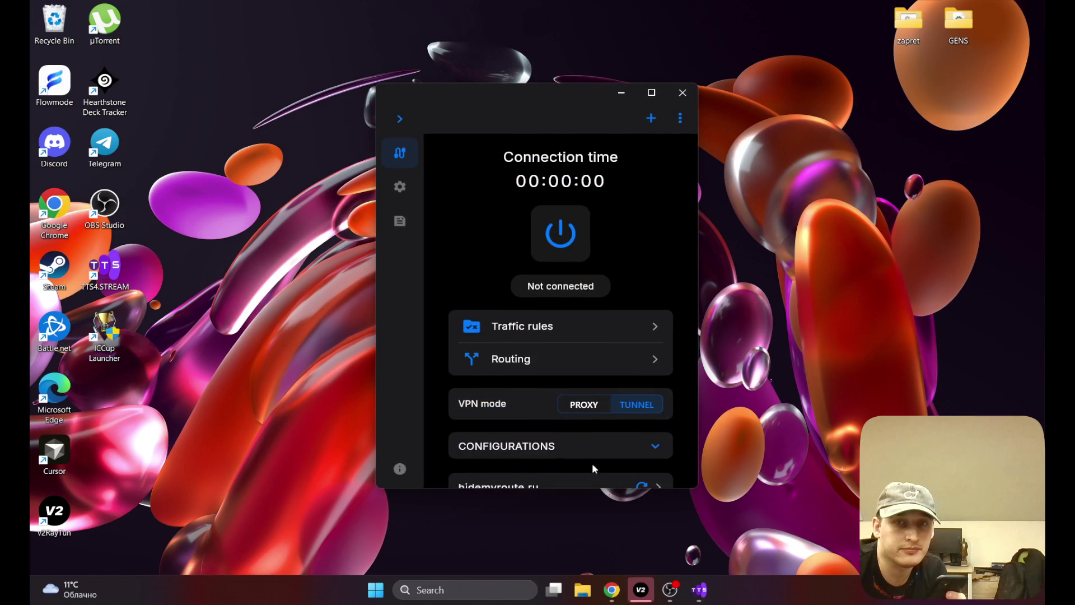
click(611, 589)
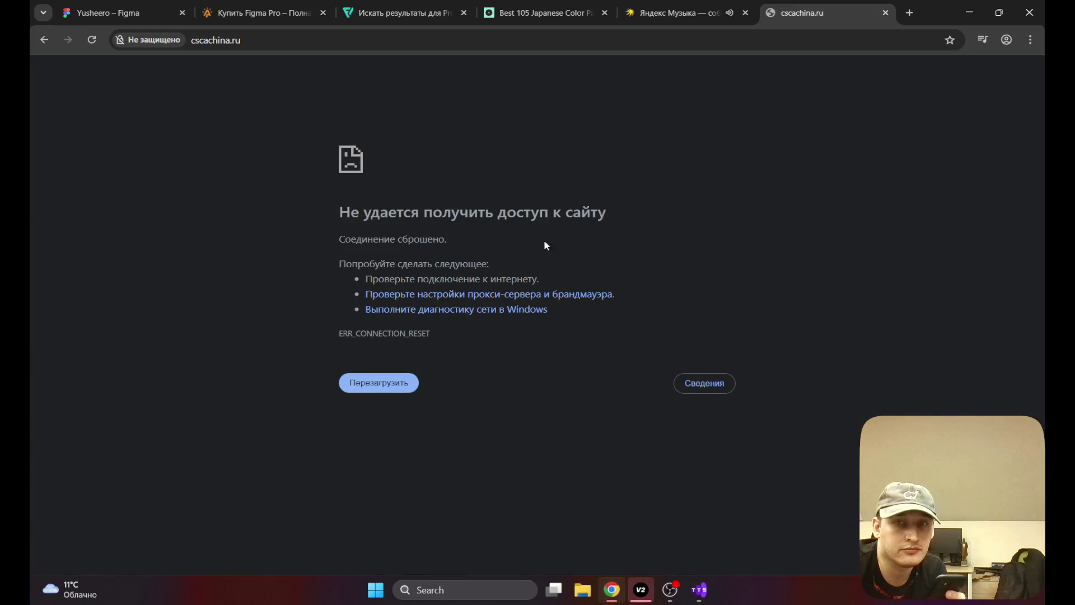
click(92, 40)
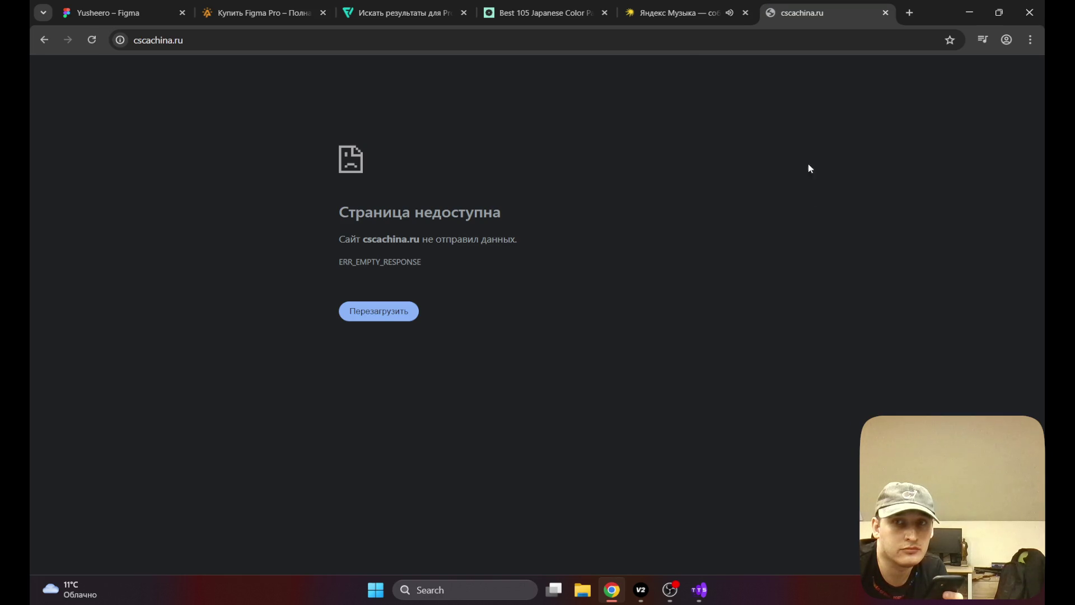
click(885, 12)
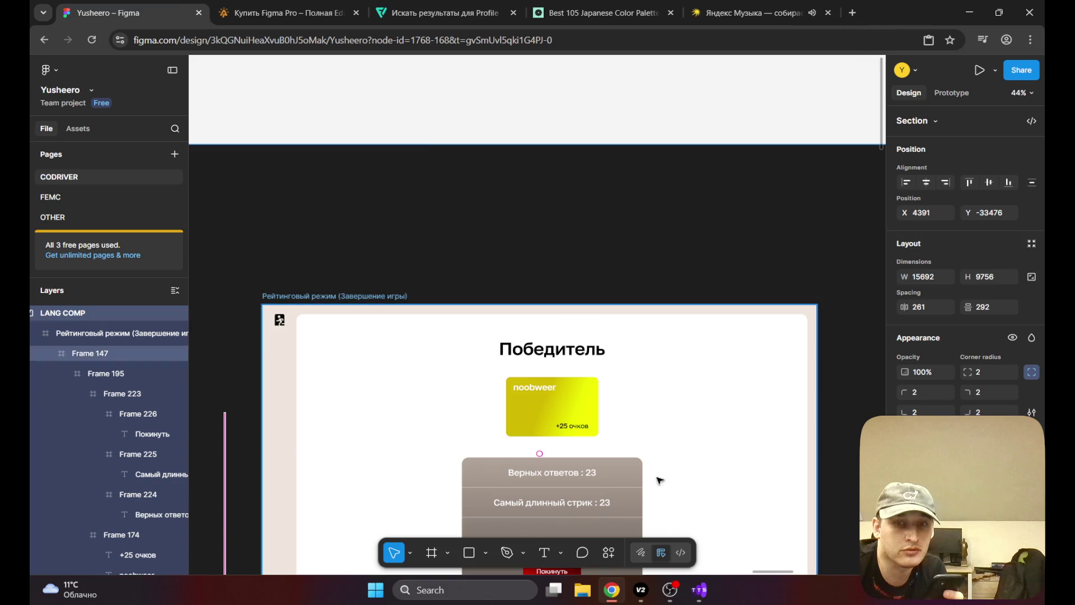
Step: Disconnect the V2 VPN, close its window, and start a new Chrome tab
click(669, 591)
click(560, 232)
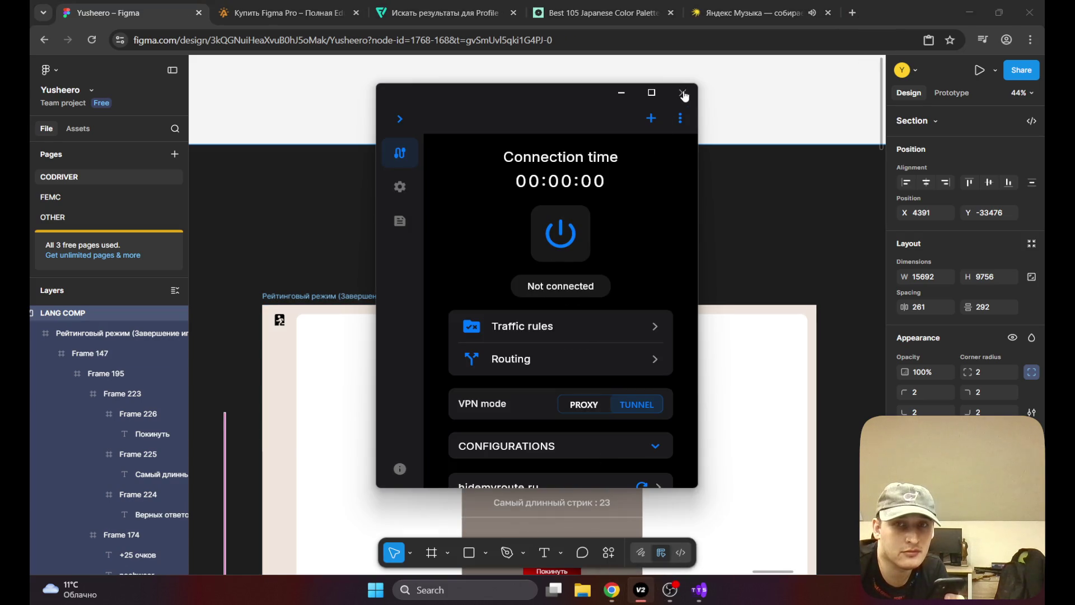
click(683, 93)
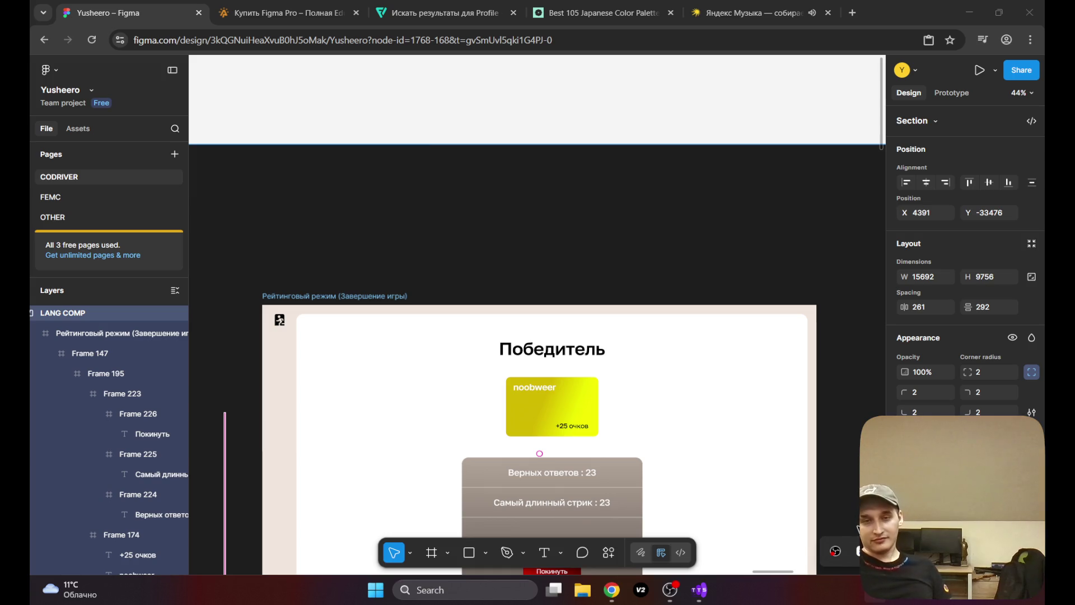
click(857, 9)
Step: Load aerostore.tech from the address bar and dismiss its green promo strip
text(aero)
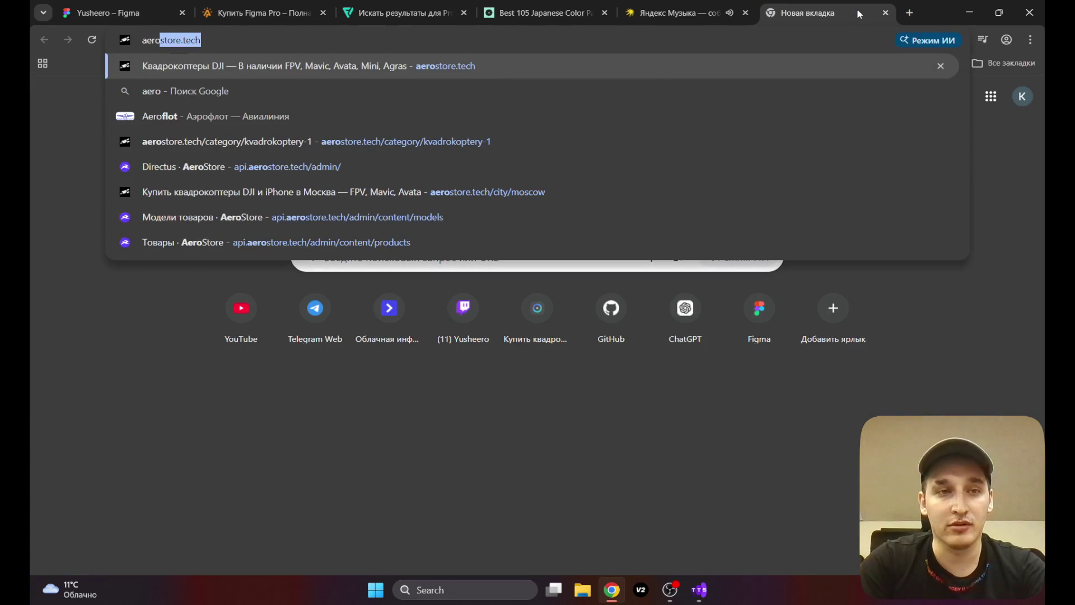
key(Return)
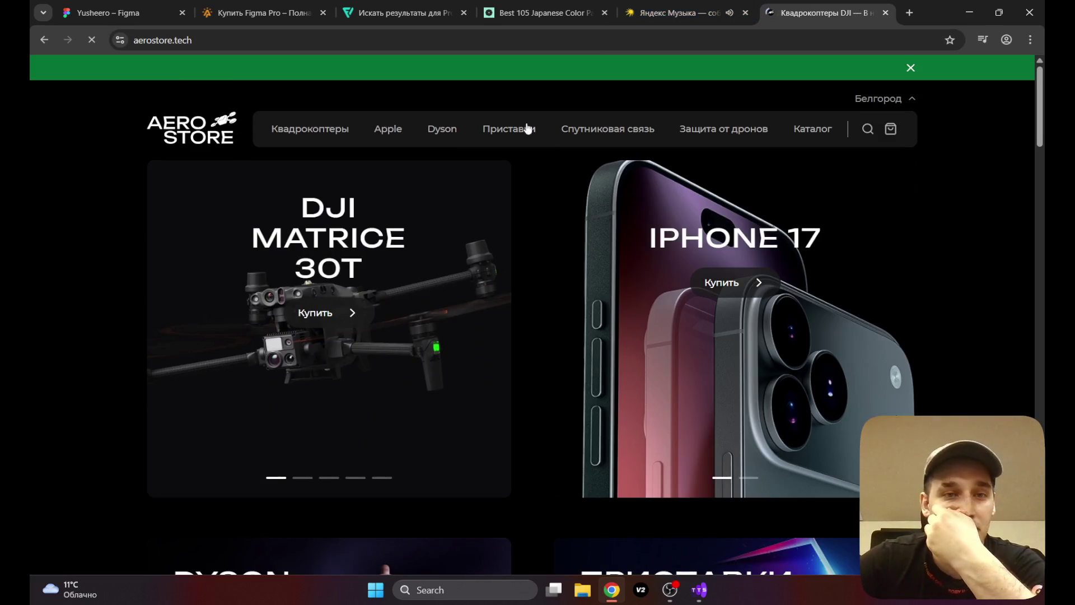
click(911, 67)
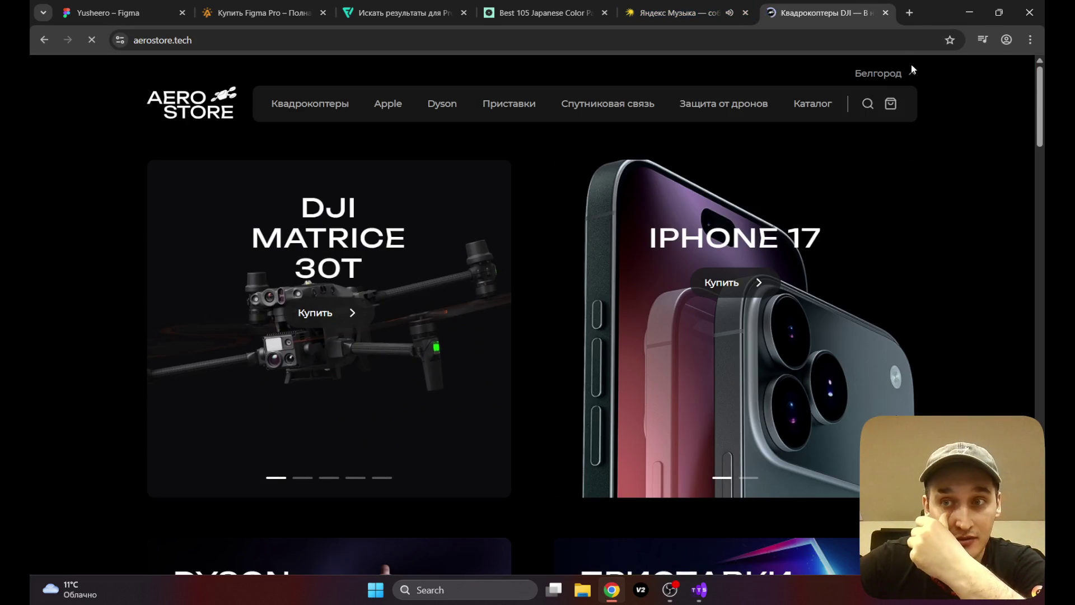
Step: Scroll through the store homepage, then go to its catalog page
scroll(543, 140, down, 4)
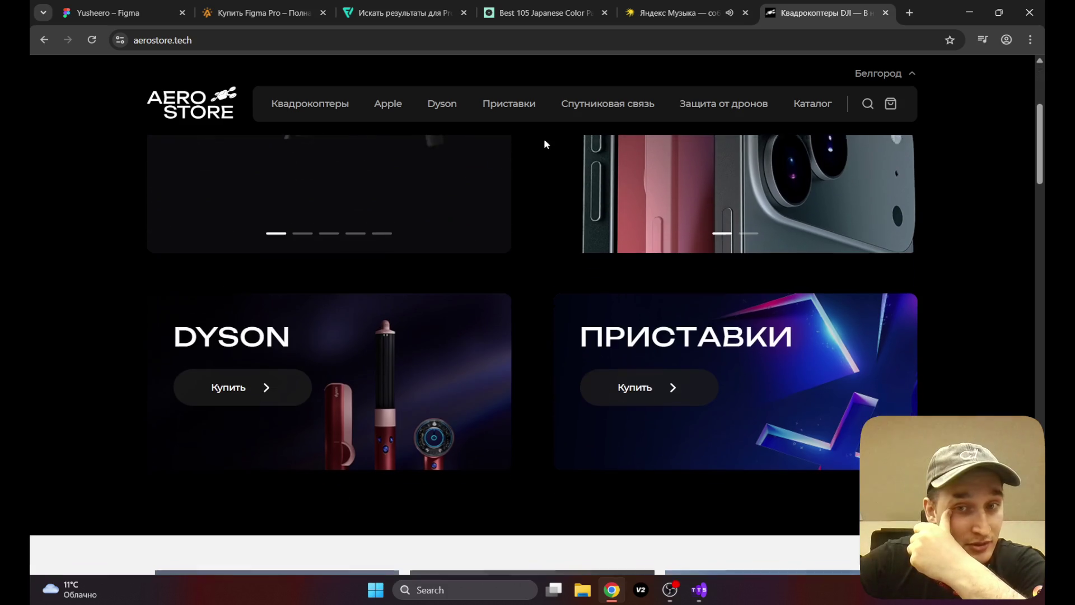
scroll(543, 140, up, 5)
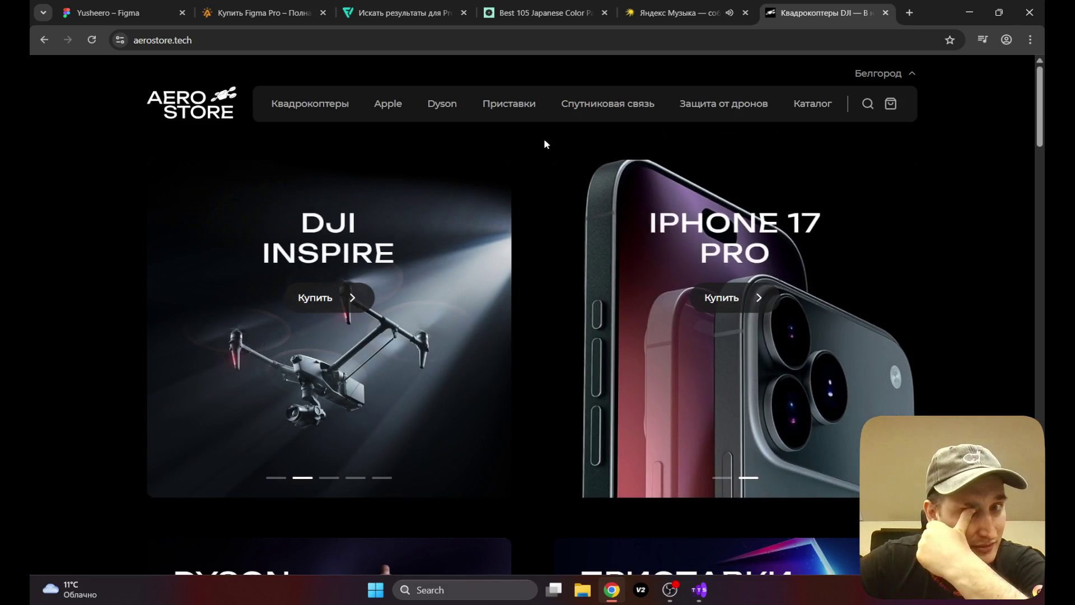
scroll(532, 143, down, 10)
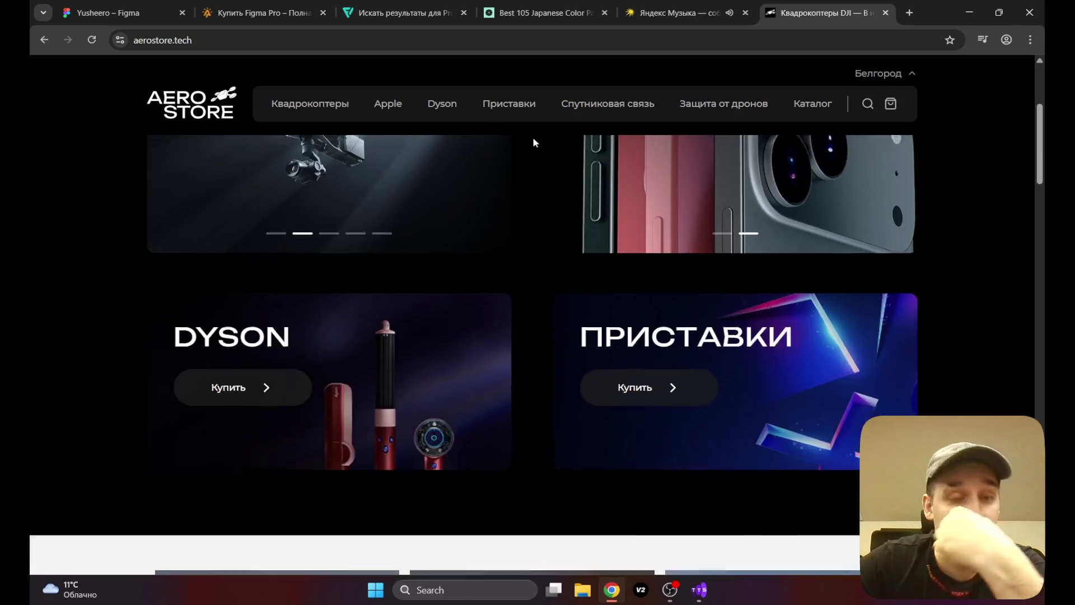
scroll(557, 267, down, 15)
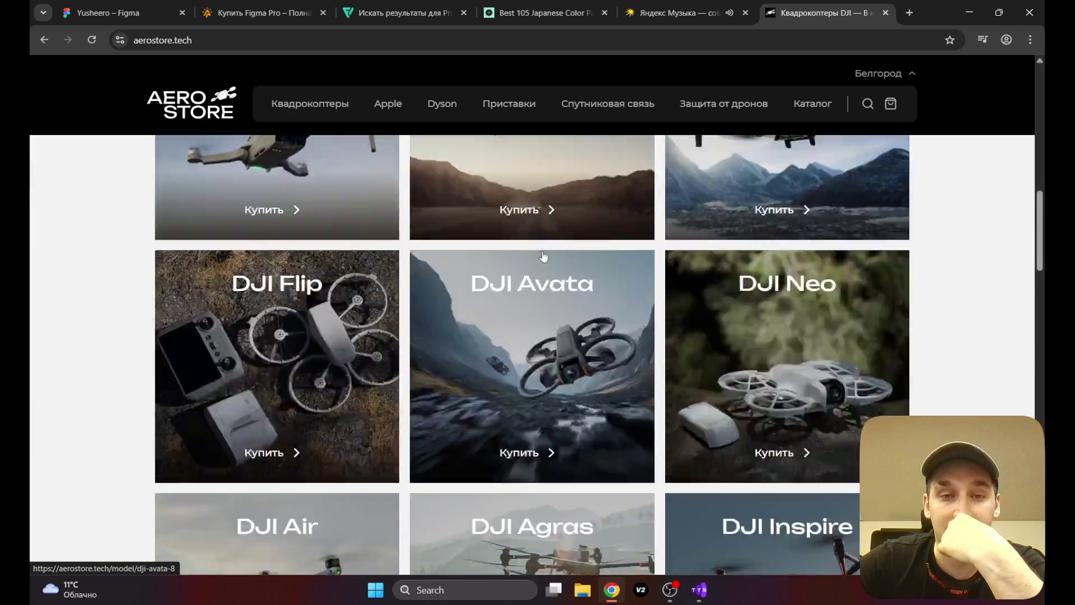
scroll(542, 254, down, 15)
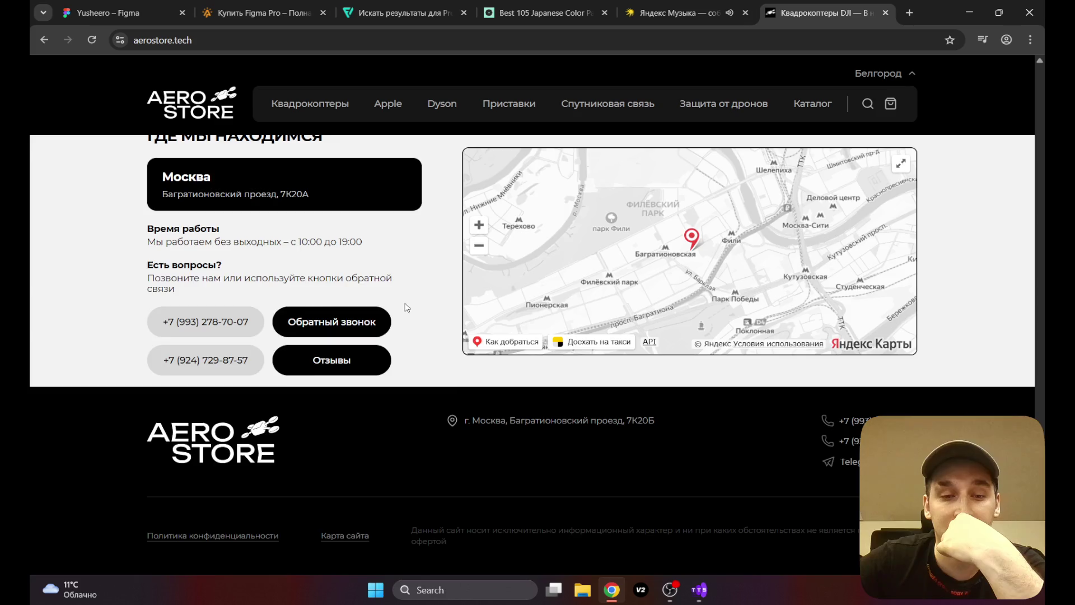
scroll(404, 307, up, 12)
scroll(455, 284, up, 6)
scroll(456, 284, down, 17)
scroll(455, 284, down, 10)
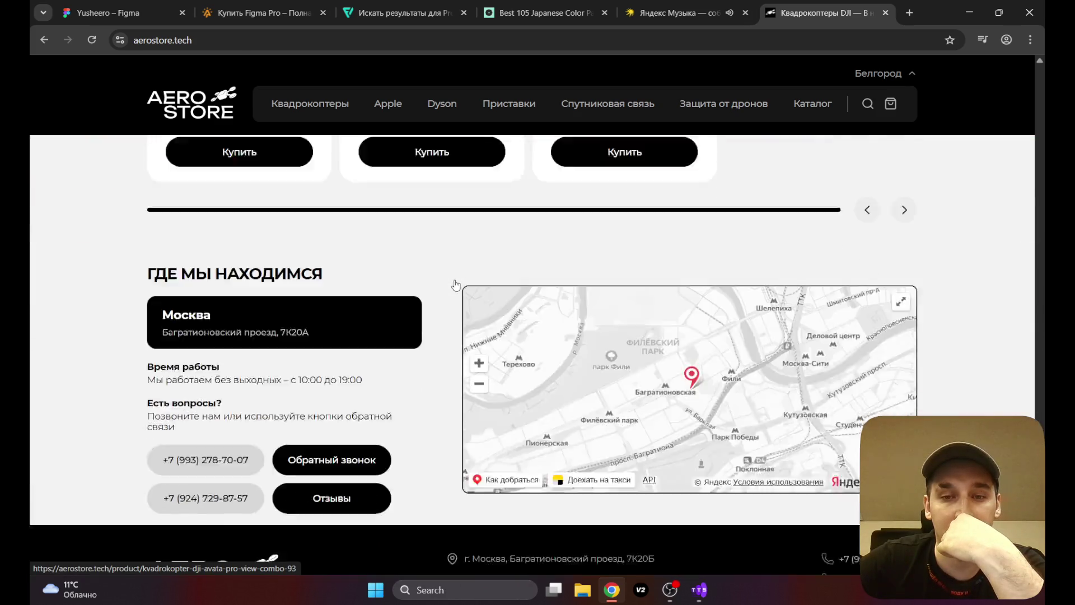
scroll(457, 284, up, 6)
scroll(455, 284, up, 6)
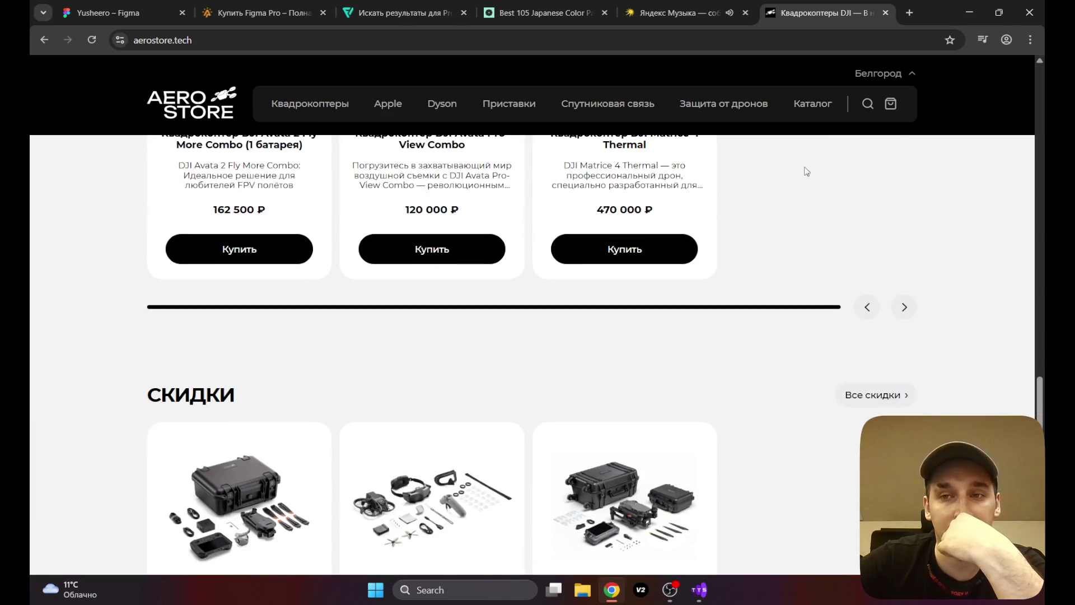
click(714, 103)
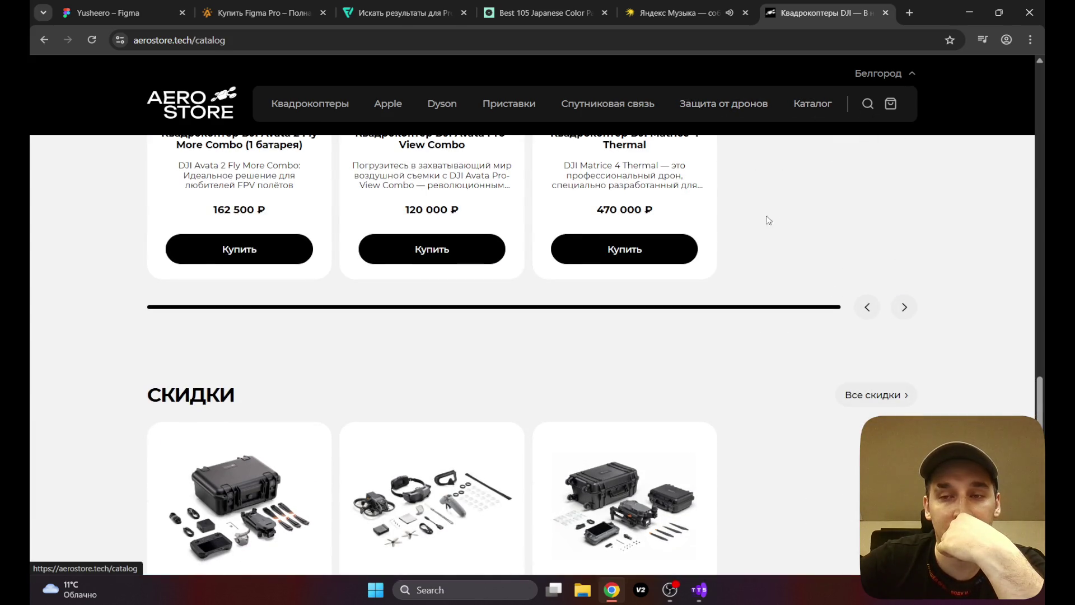
Step: Browse the store's Apple and Приставки categories
scroll(576, 235, down, 12)
scroll(593, 235, up, 12)
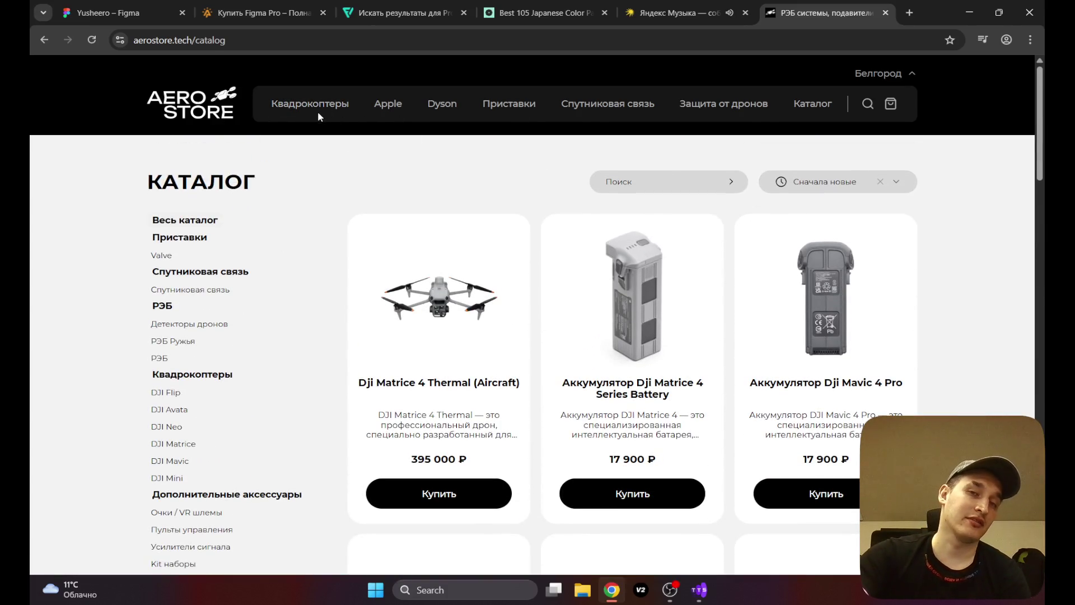
click(389, 106)
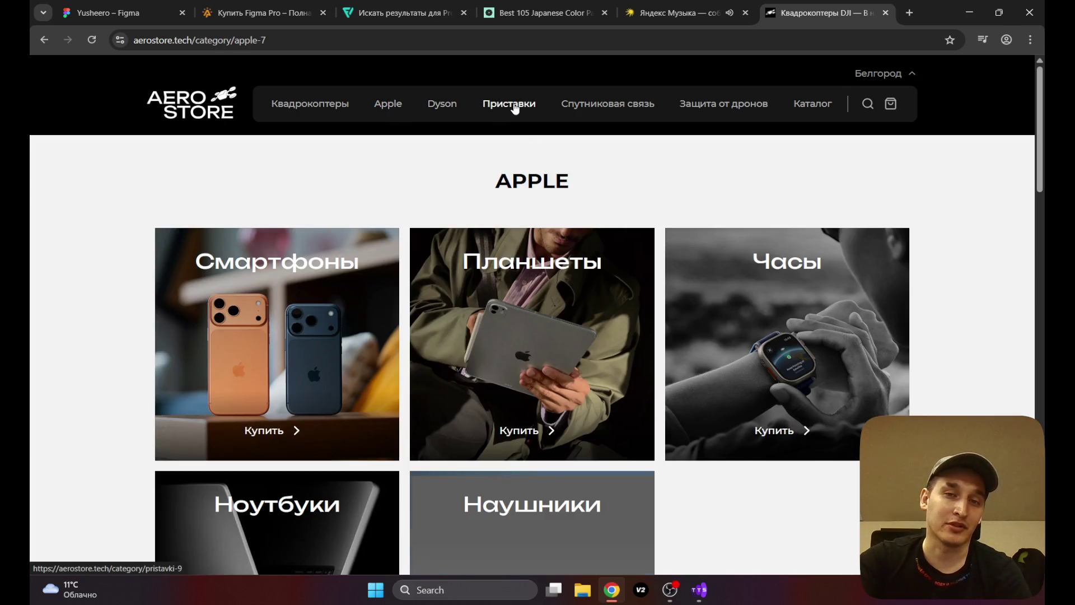
click(511, 107)
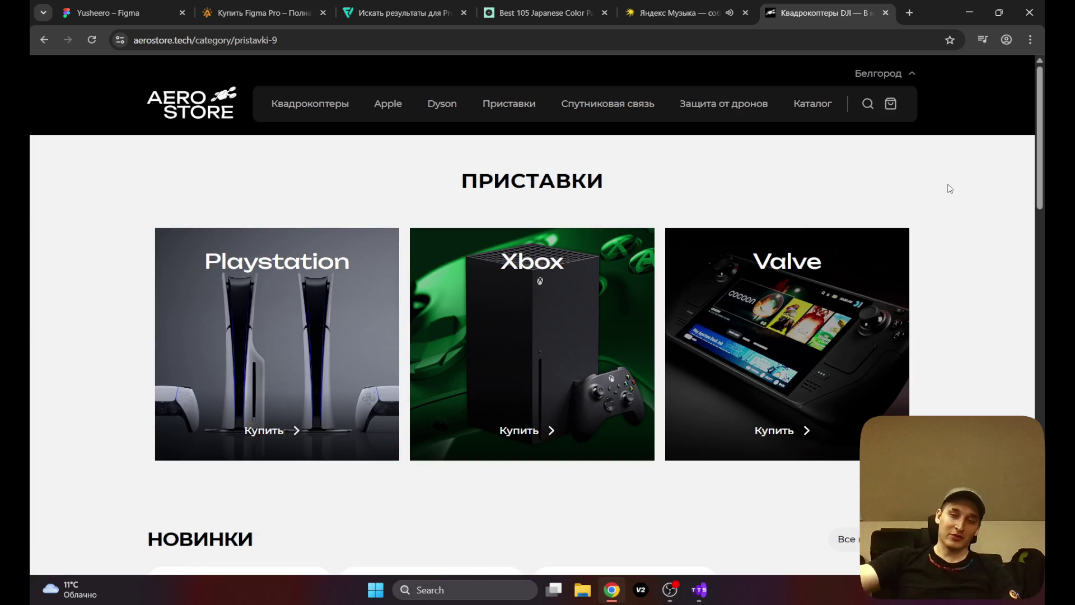
Step: View the Playstation console and DJI Mini drones, then switch back to the Figma tab
click(292, 311)
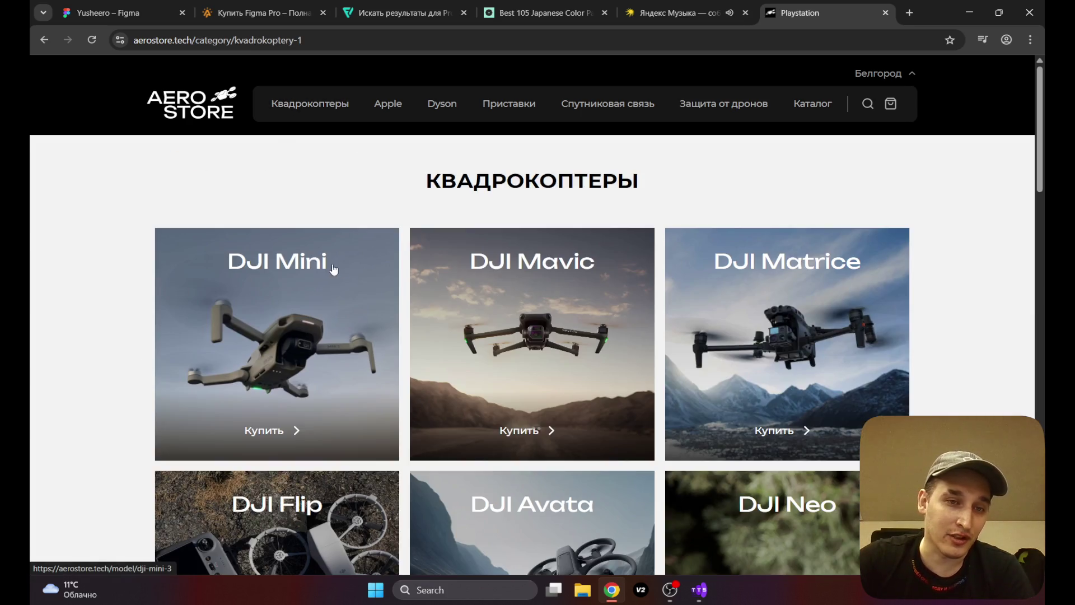
click(268, 281)
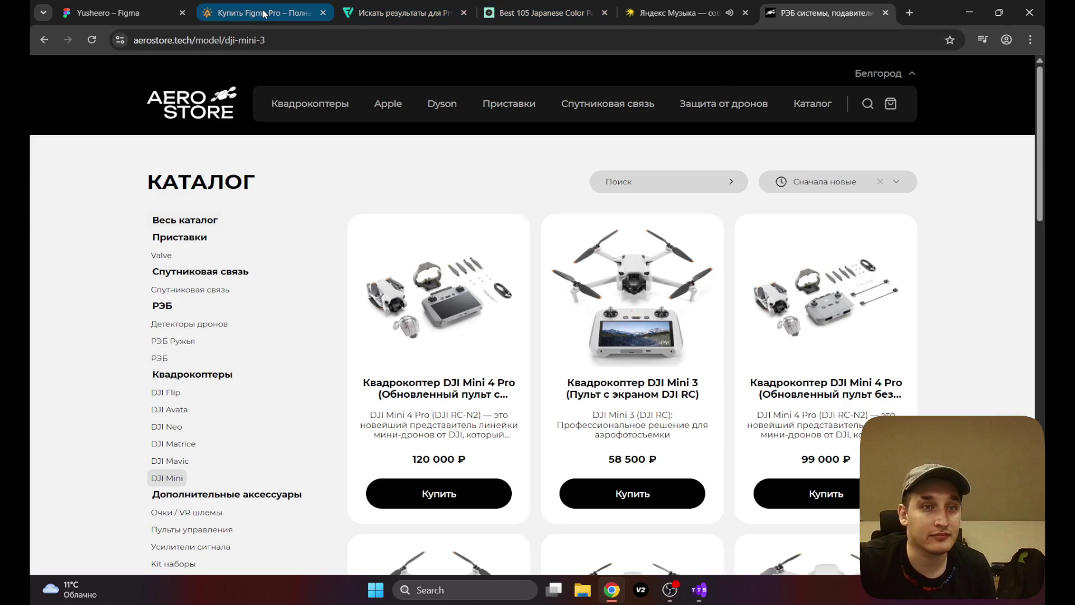
click(145, 11)
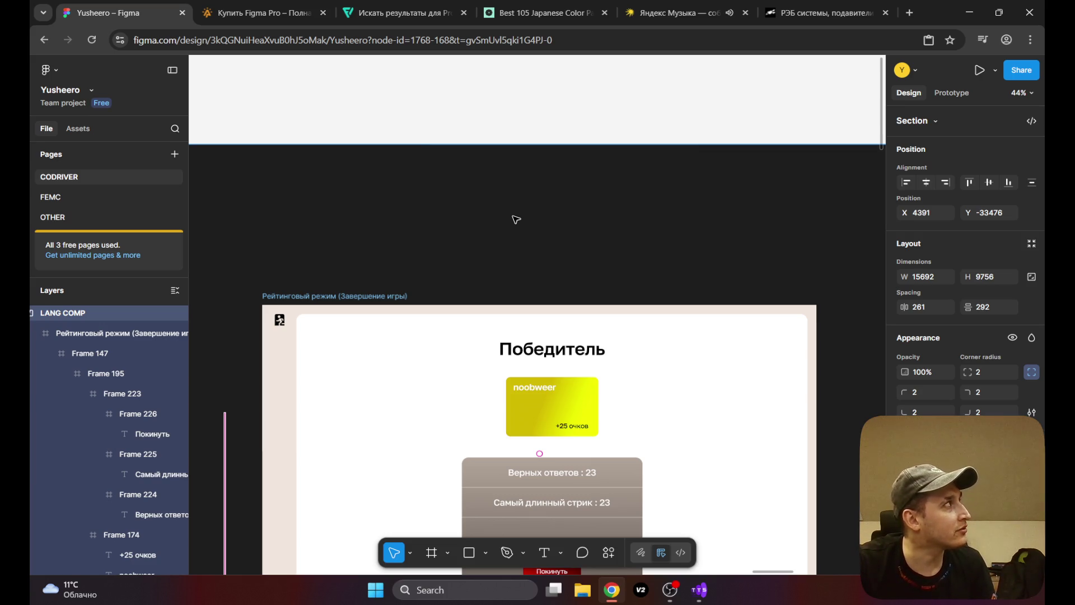
Step: Pan the canvas left to show the game screens beside the Победитель frame
scroll(435, 236, left, 5)
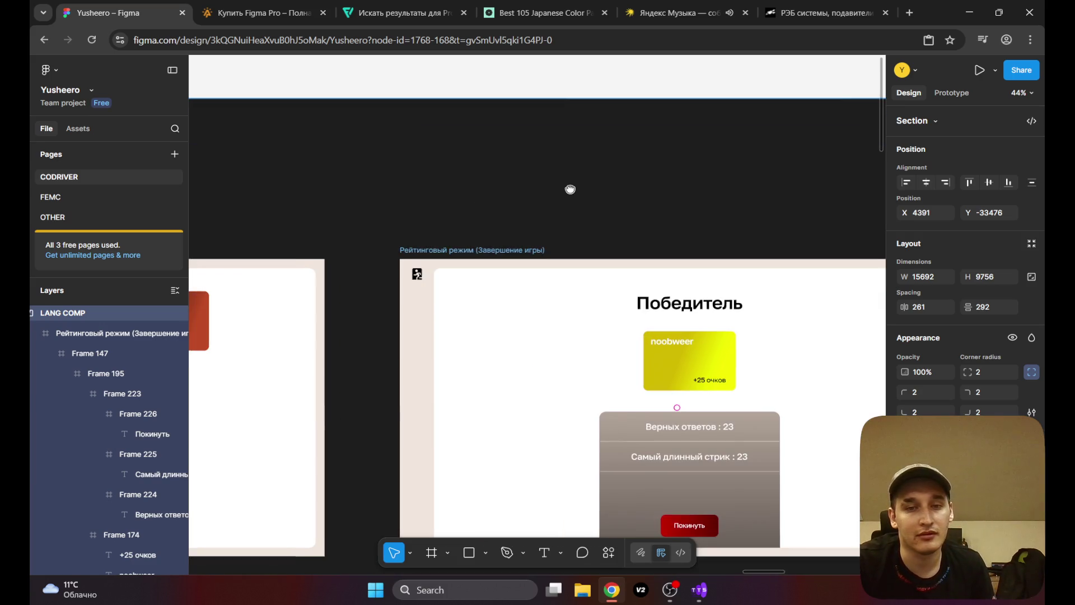
scroll(564, 150, left, 1)
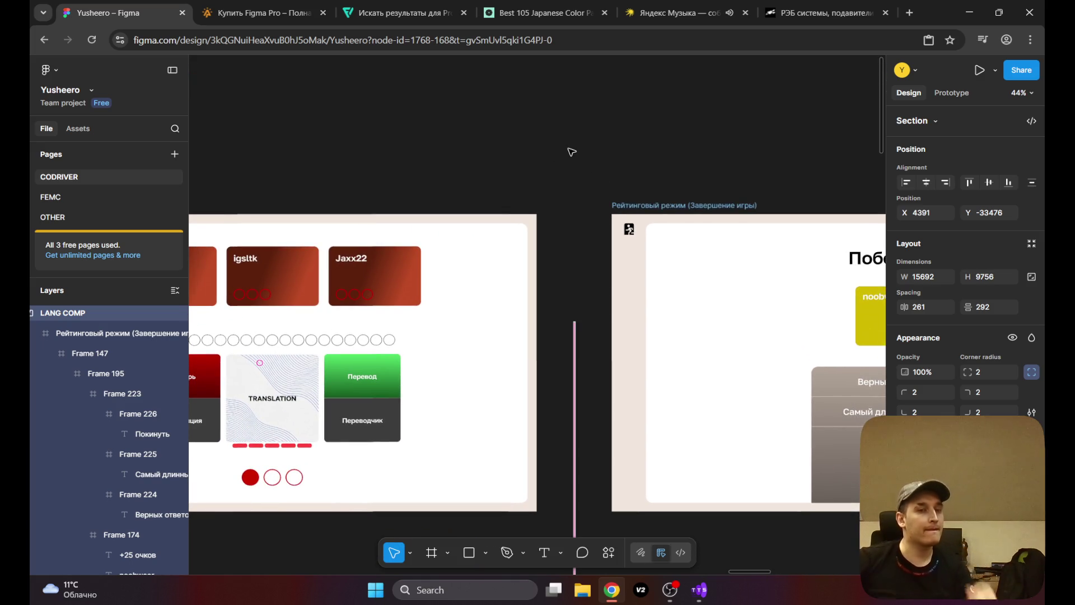
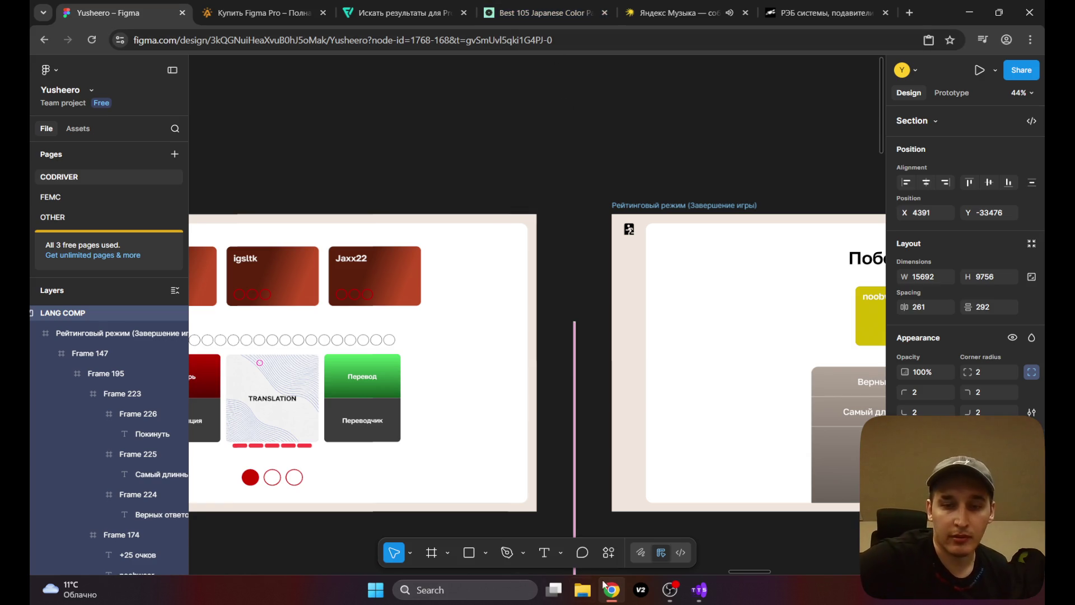
Step: Minimize OBS and deselect the LANG COMP section in Figma
click(669, 590)
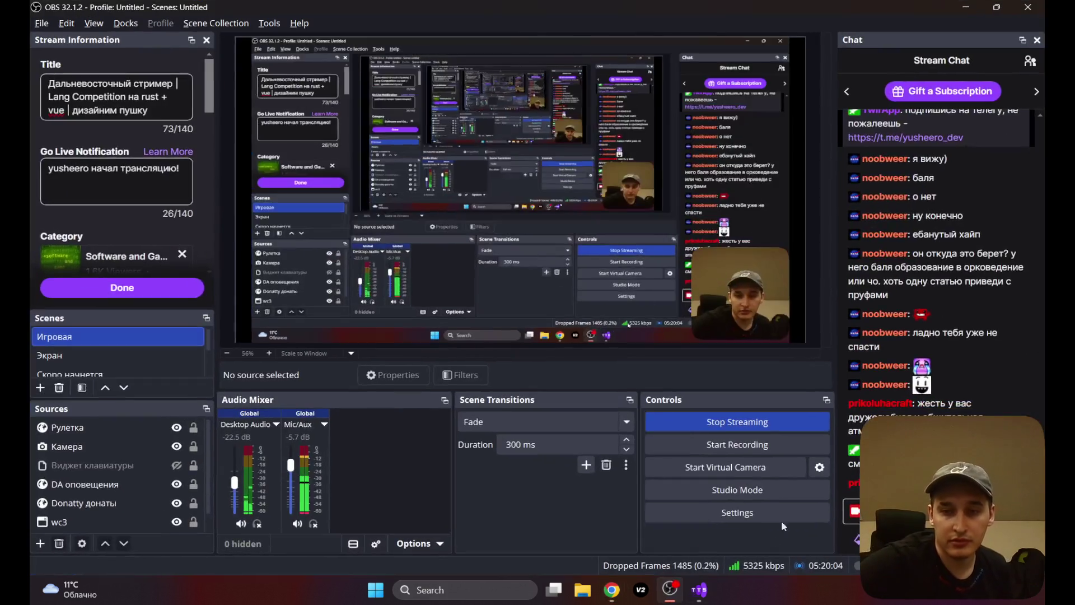
click(966, 7)
click(448, 146)
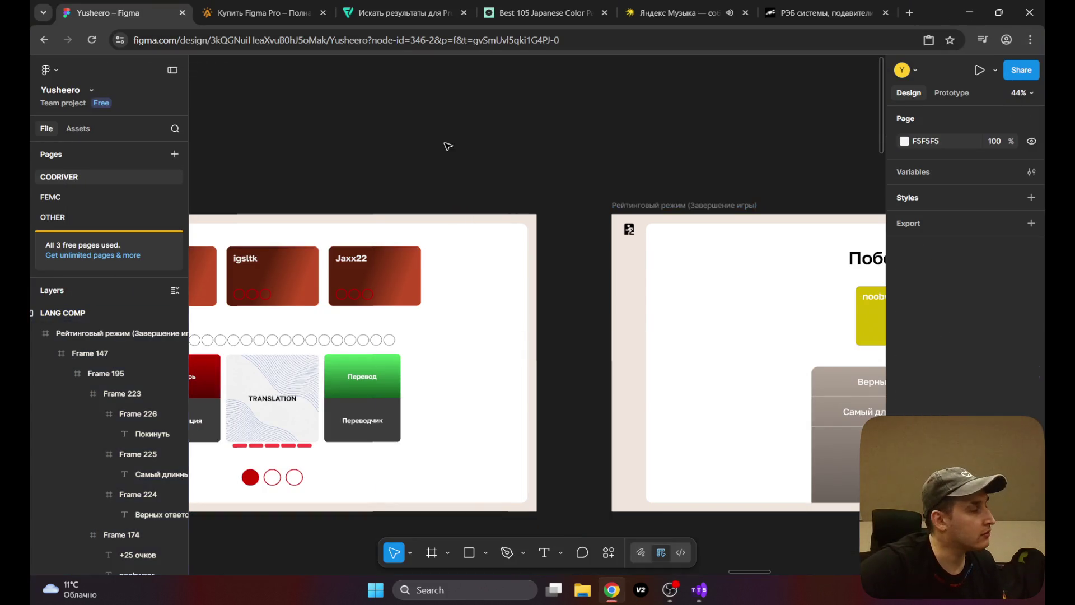
Step: Pan the canvas over to the Главное меню main menu frame, then open a new browser tab
mouse_move(428, 161)
mouse_down()
mouse_move(482, 146)
mouse_move(415, 118)
mouse_move(549, 110)
mouse_up()
drag(437, 132, 727, 153)
mouse_move(463, 153)
mouse_down()
mouse_move(595, 154)
mouse_move(573, 79)
mouse_move(688, 109)
mouse_move(576, 123)
mouse_move(826, 132)
mouse_move(675, 135)
mouse_move(715, 126)
mouse_up()
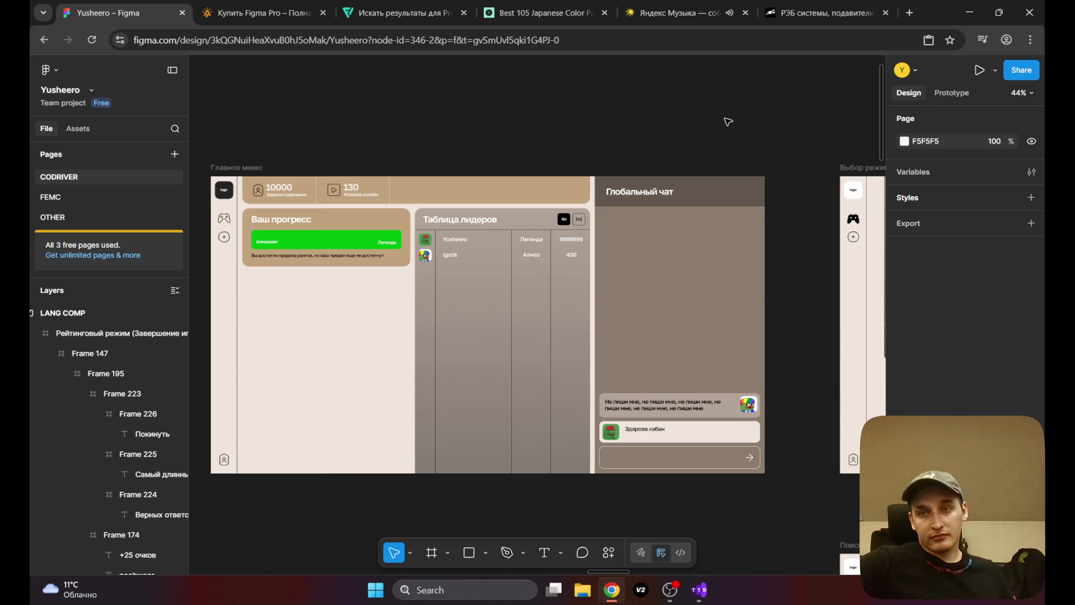
click(910, 12)
Step: Search Google for таридент.рф, fixing the mistyped query
text(т)
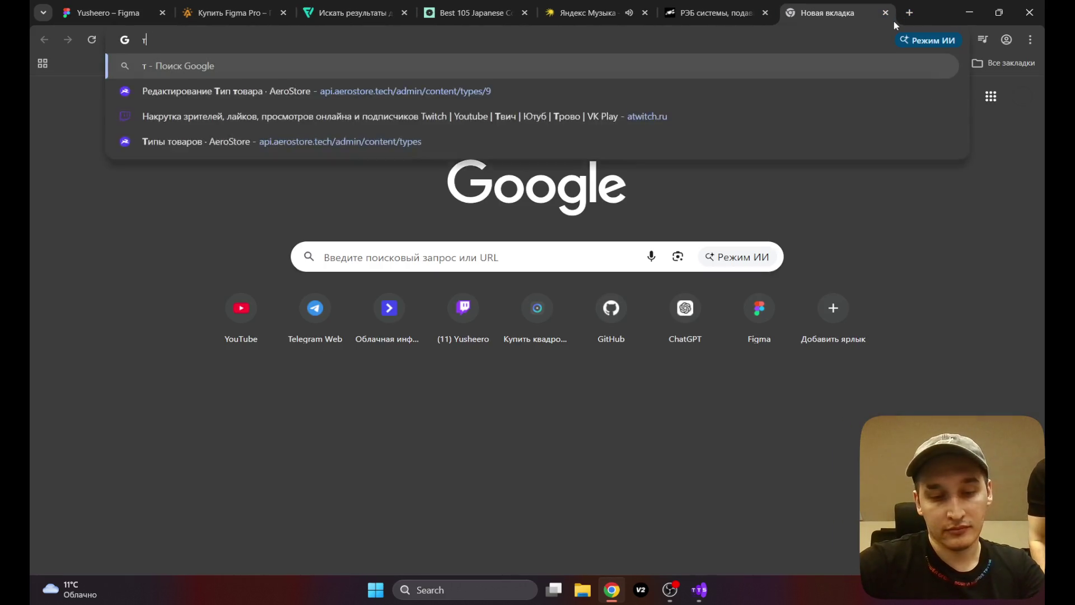
text(аридент)
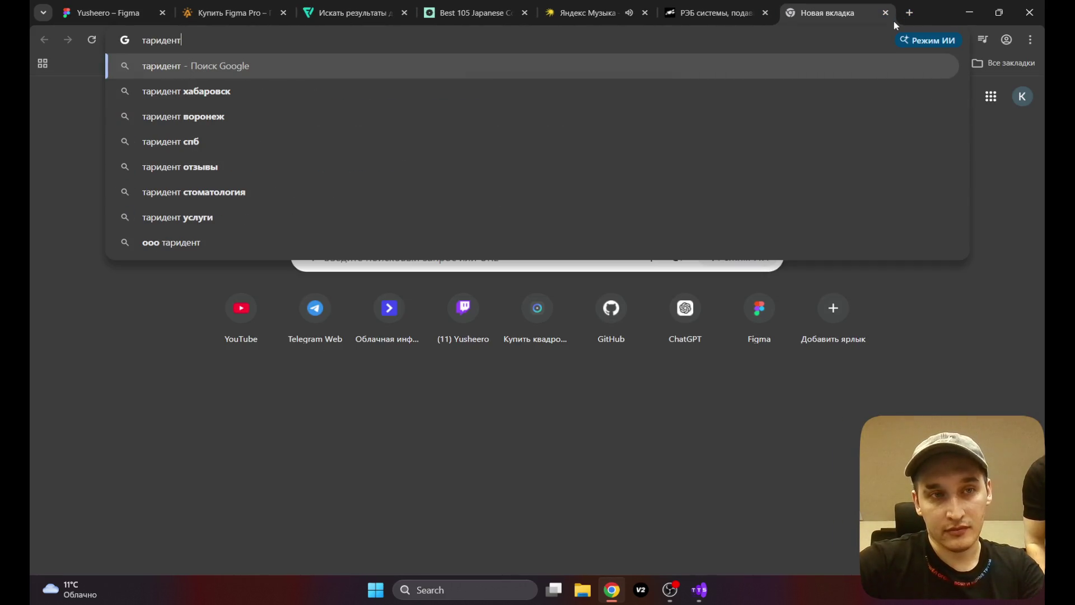
text(юрф)
key(Return)
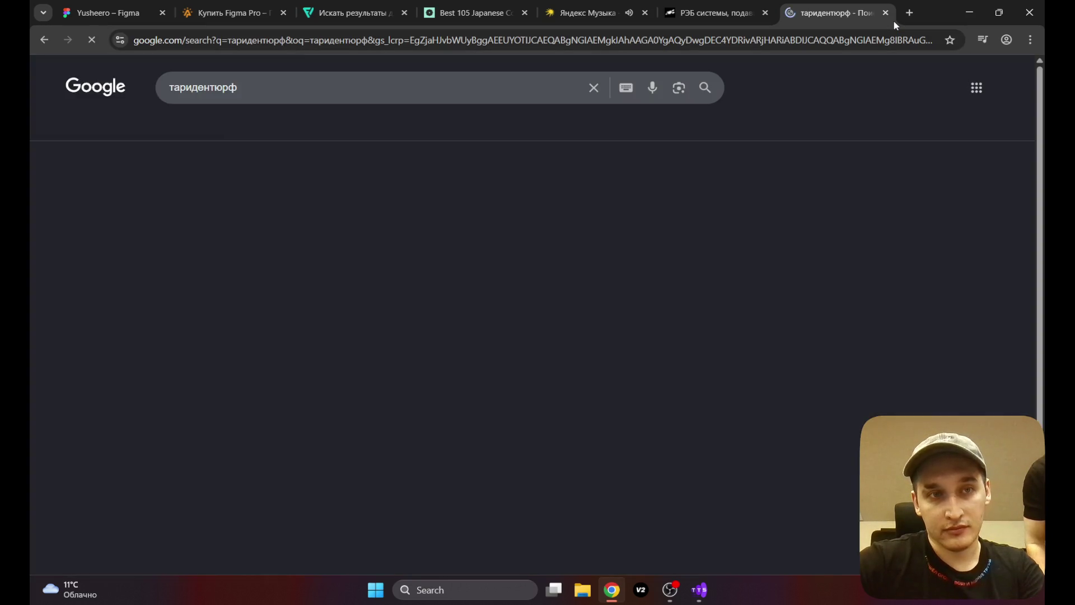
click(263, 84)
key(BackSpace)
key(BackSpace)
key(BackSpace)
text(.рф)
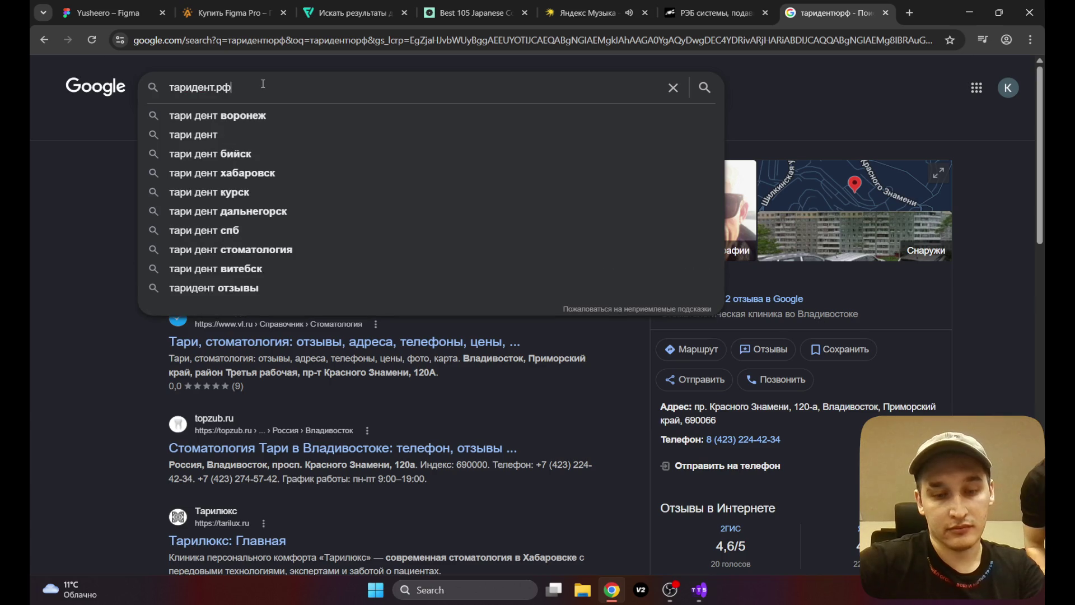
key(Return)
Step: Open the first result in a new tab and proceed past the insecure-connection warning
right_click(261, 197)
click(298, 209)
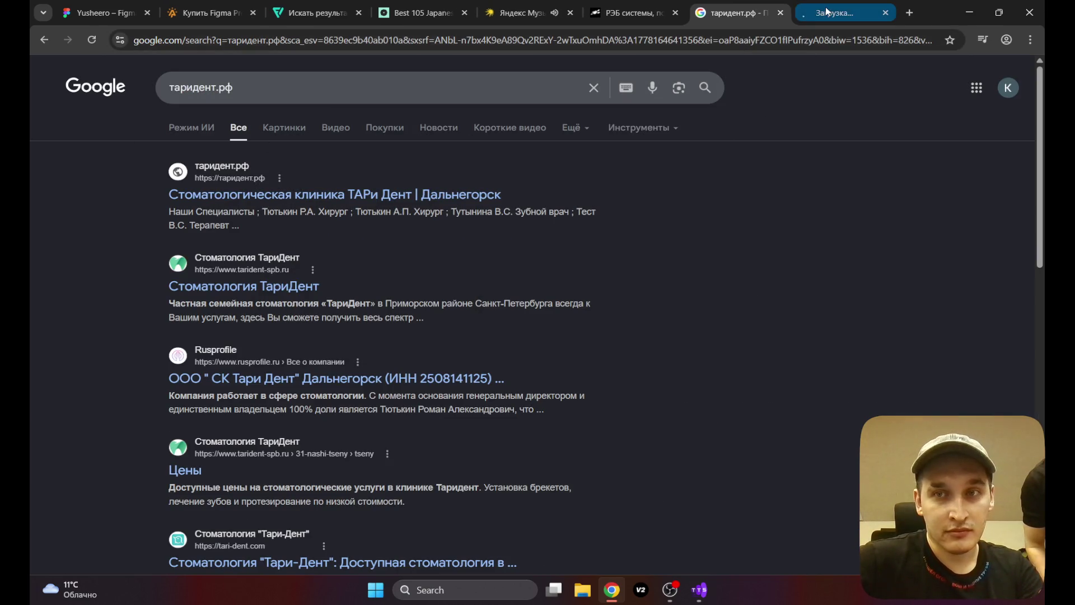
click(826, 11)
click(406, 413)
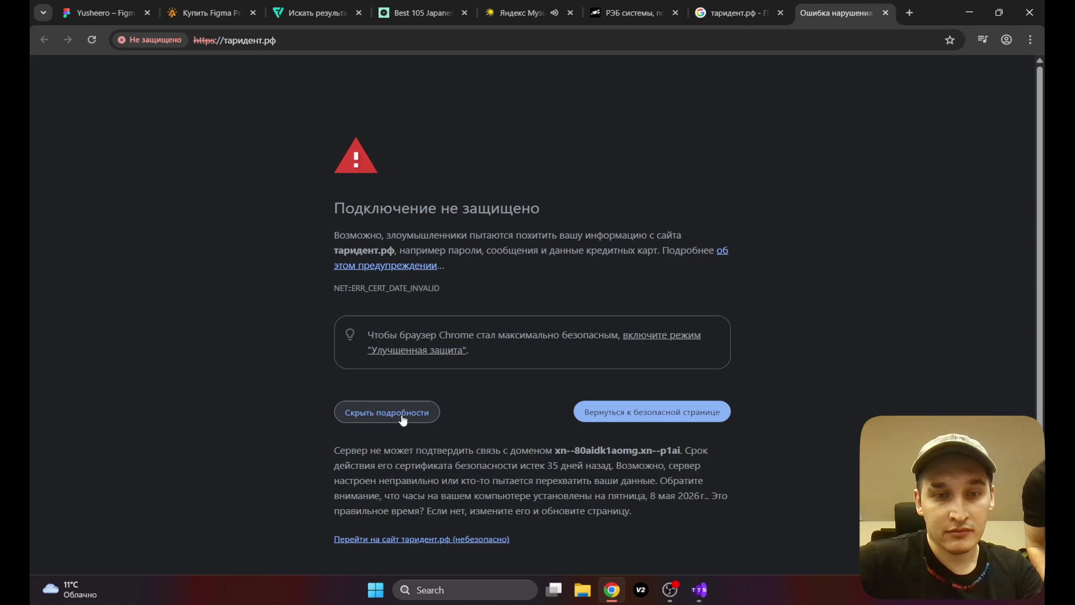
click(419, 540)
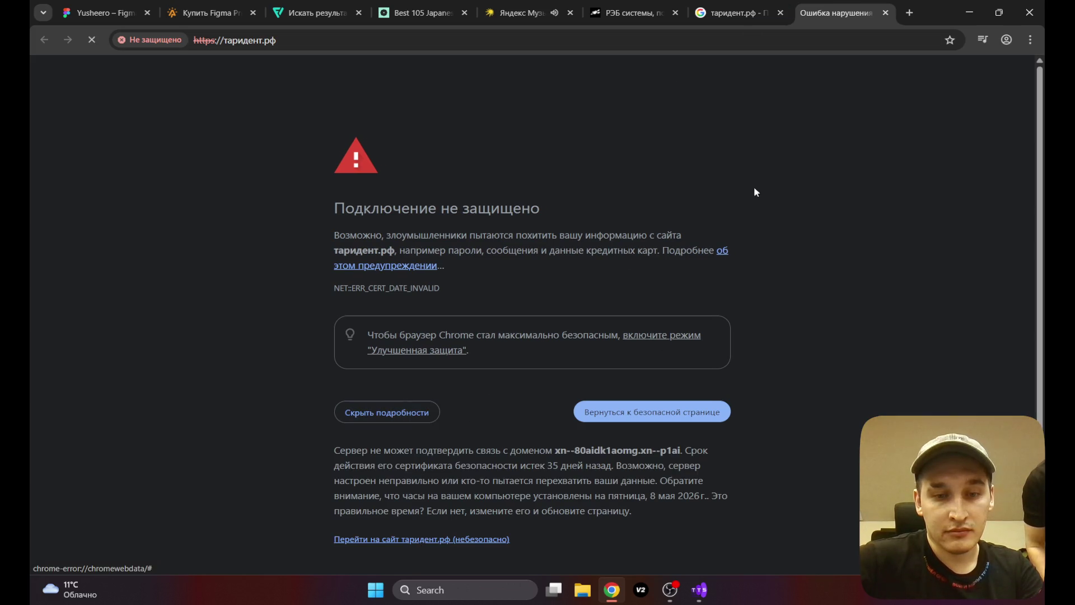
scroll(572, 157, down, 3)
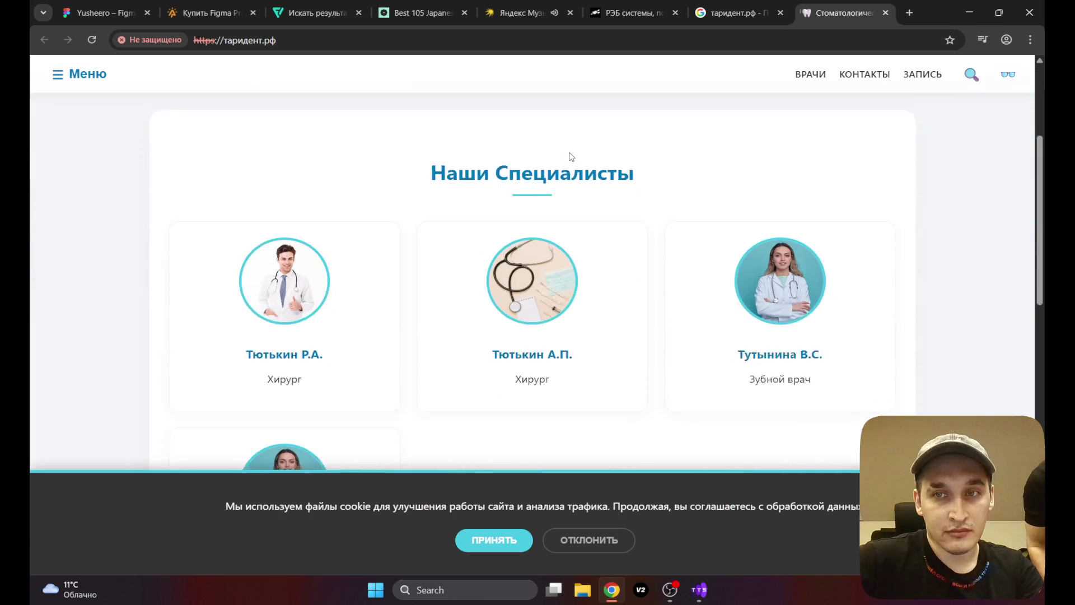
scroll(570, 155, down, 12)
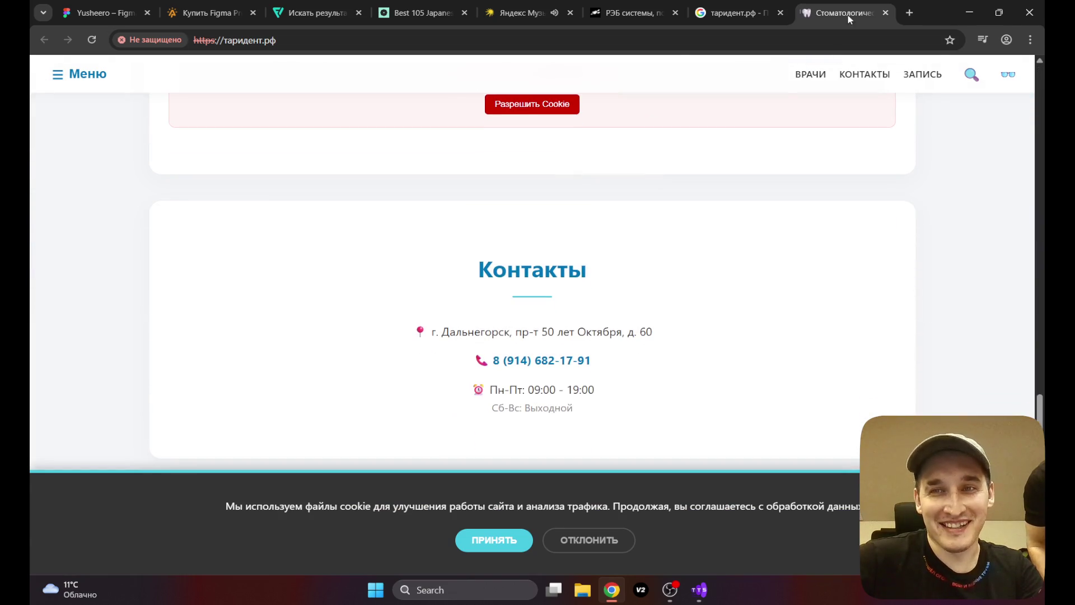
click(910, 13)
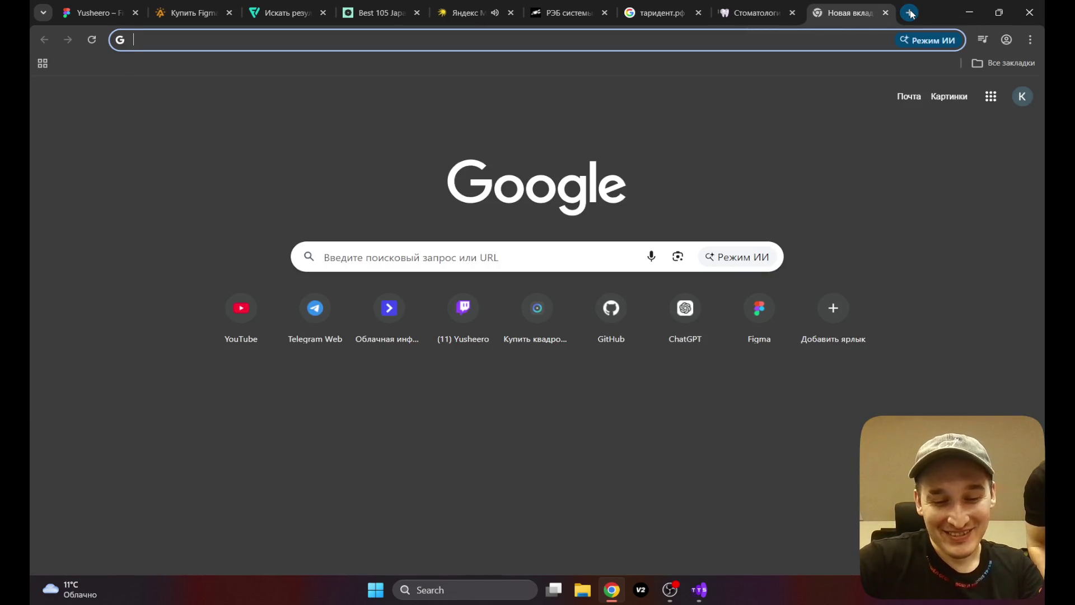
Step: Load deniovl.ru and scroll through the Денио clinic page, then return to таридент.рф
text(denio)
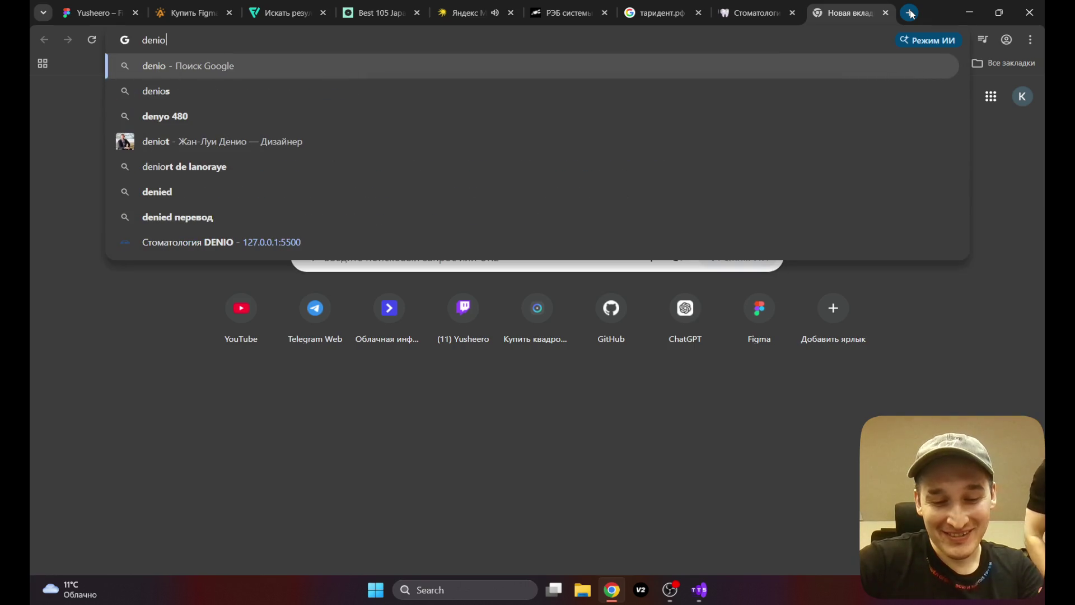
text(vl.ru)
key(Return)
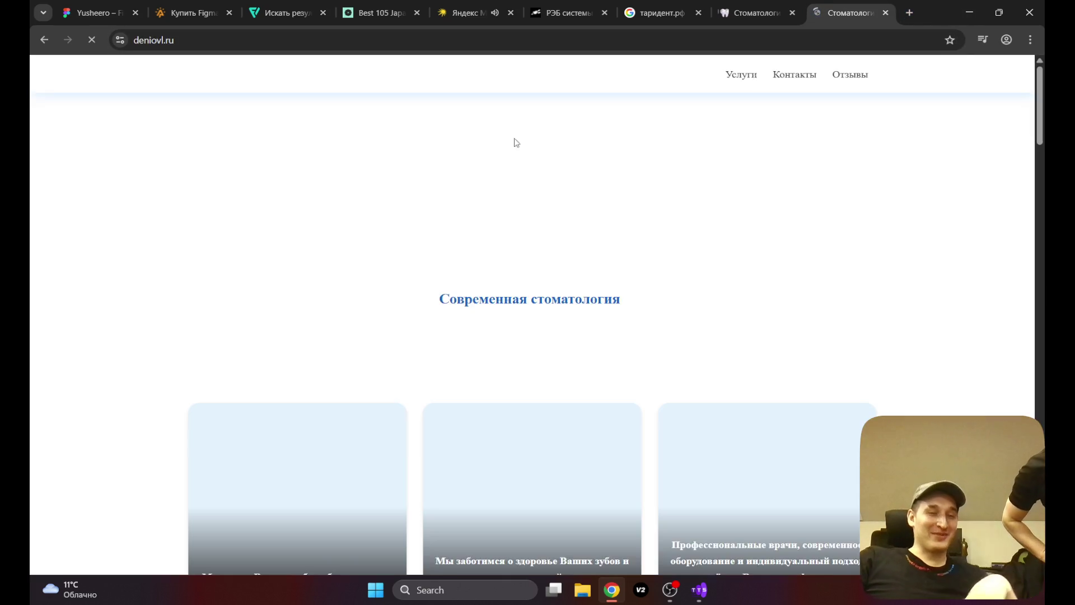
scroll(792, 217, down, 3)
scroll(728, 230, up, 3)
scroll(630, 247, down, 8)
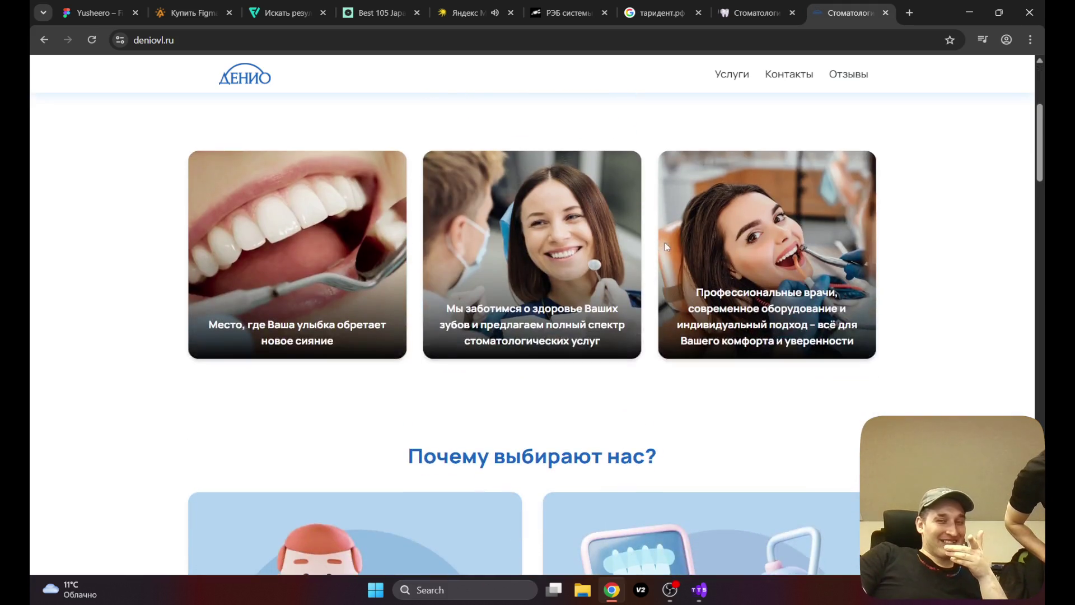
scroll(648, 255, down, 12)
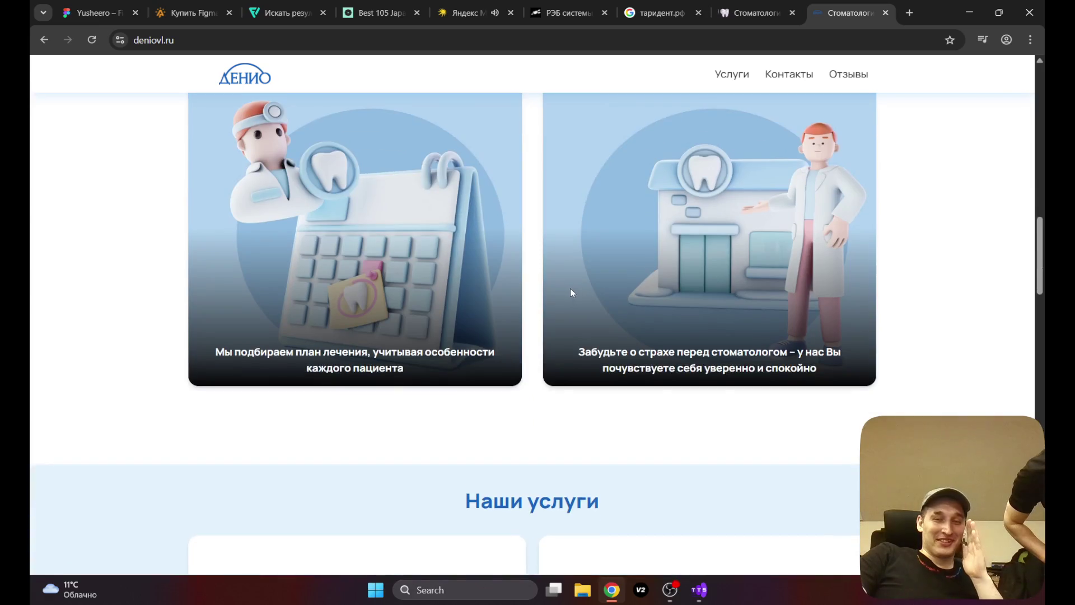
scroll(570, 292, down, 13)
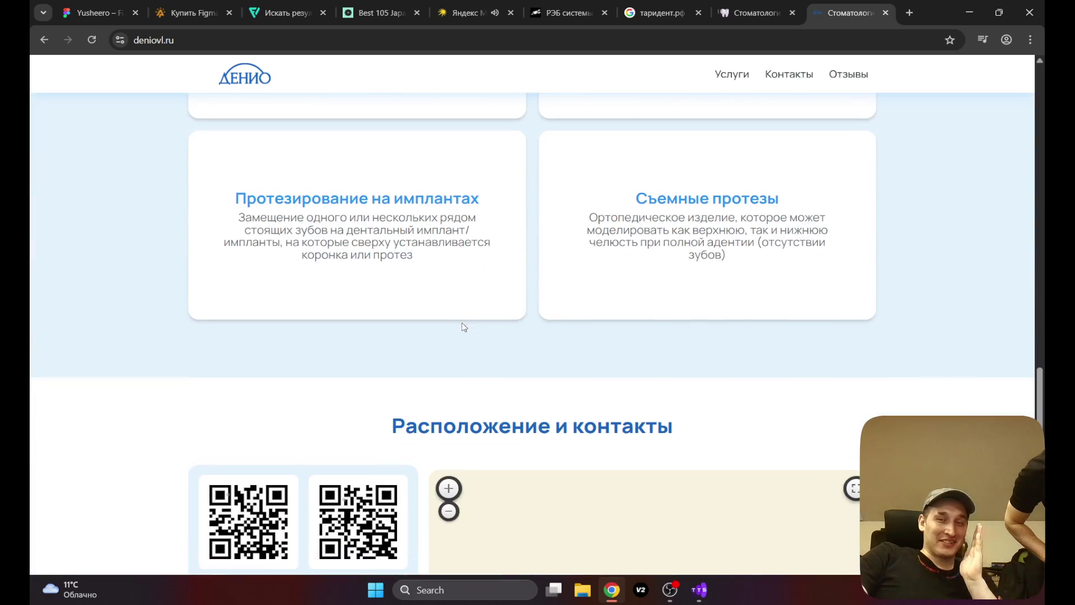
scroll(479, 318, down, 14)
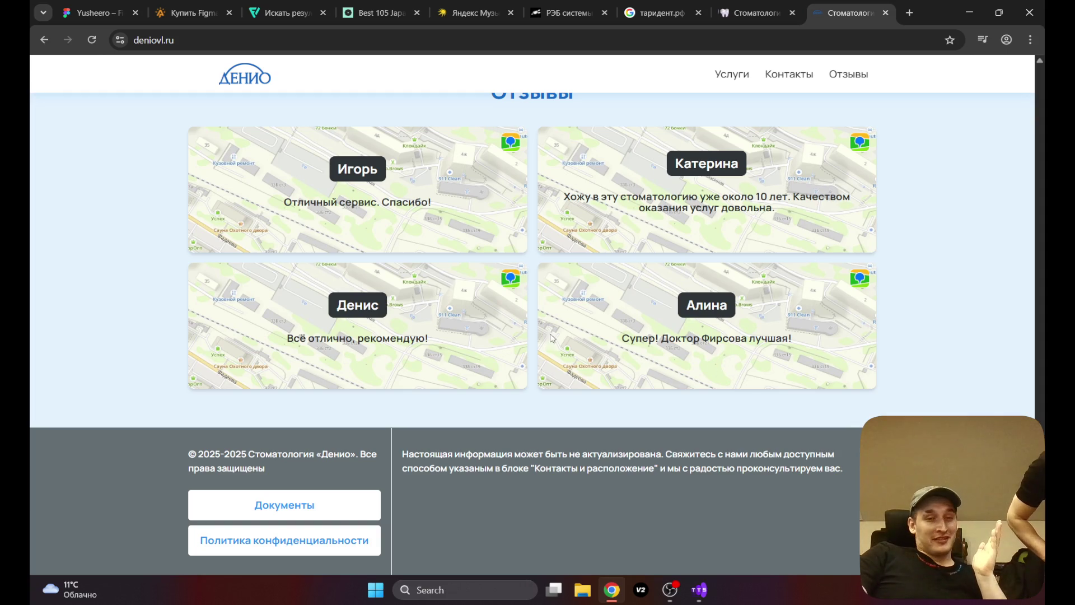
scroll(1008, 379, up, 15)
scroll(1016, 360, up, 12)
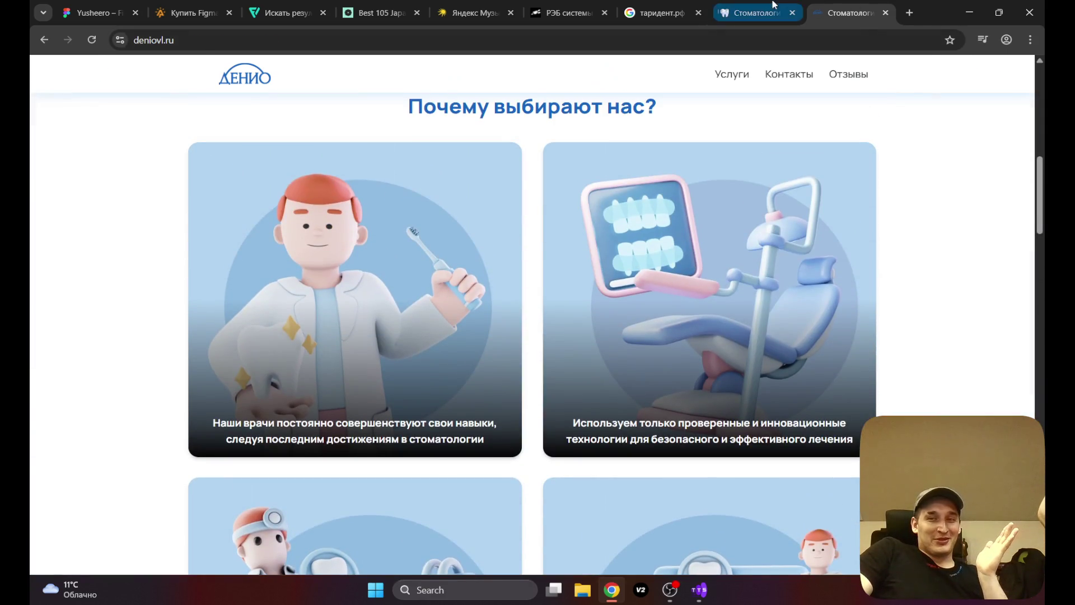
click(773, 7)
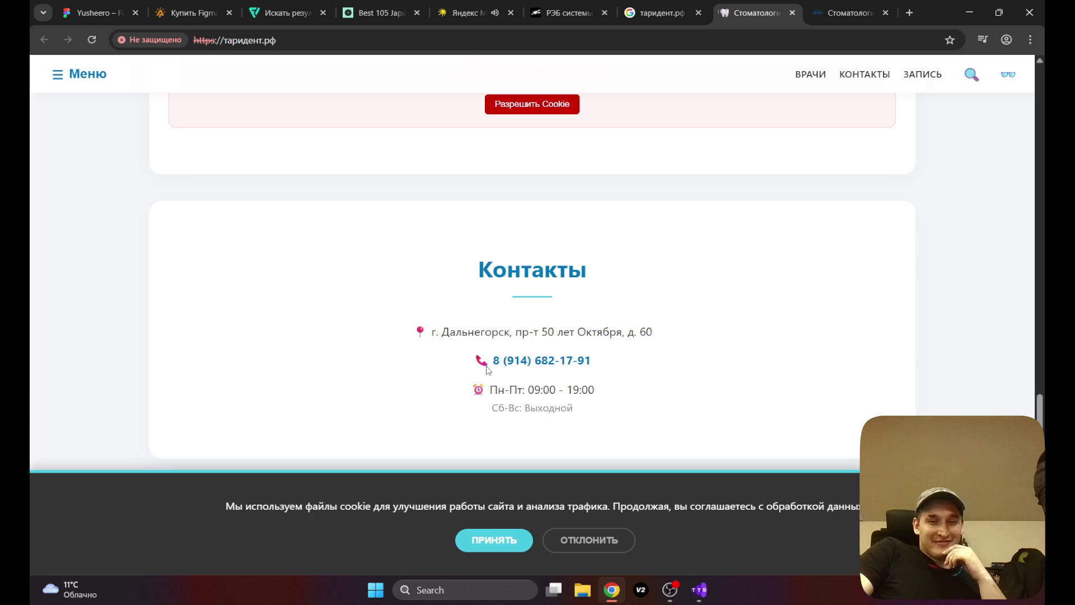
Step: Browse the таридент.рф page, opening and closing its menu and toggling high-contrast mode
scroll(424, 351, up, 2)
scroll(424, 350, up, 3)
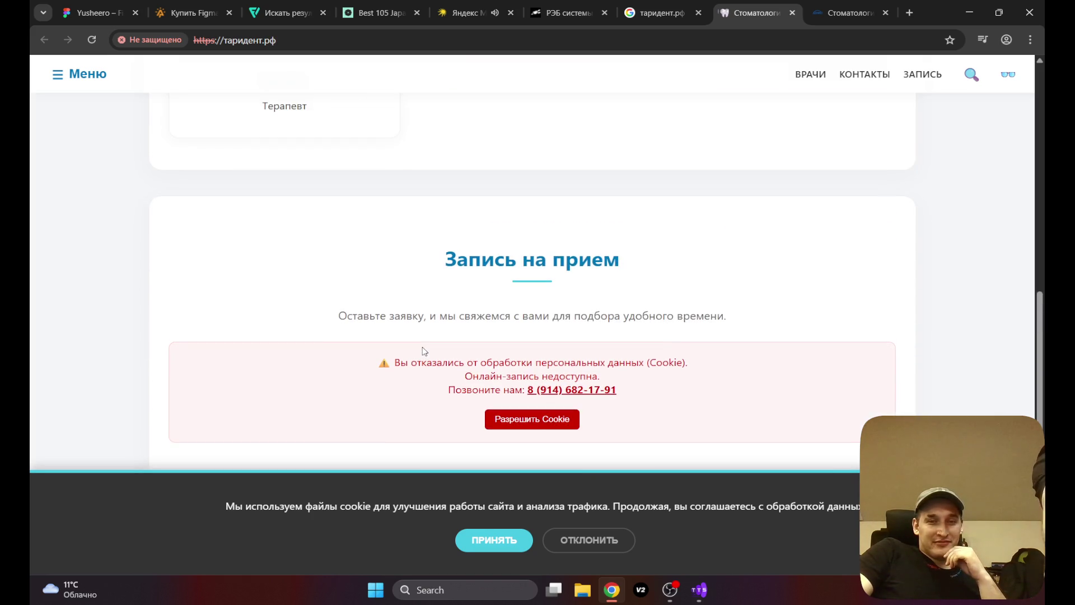
scroll(352, 280, up, 4)
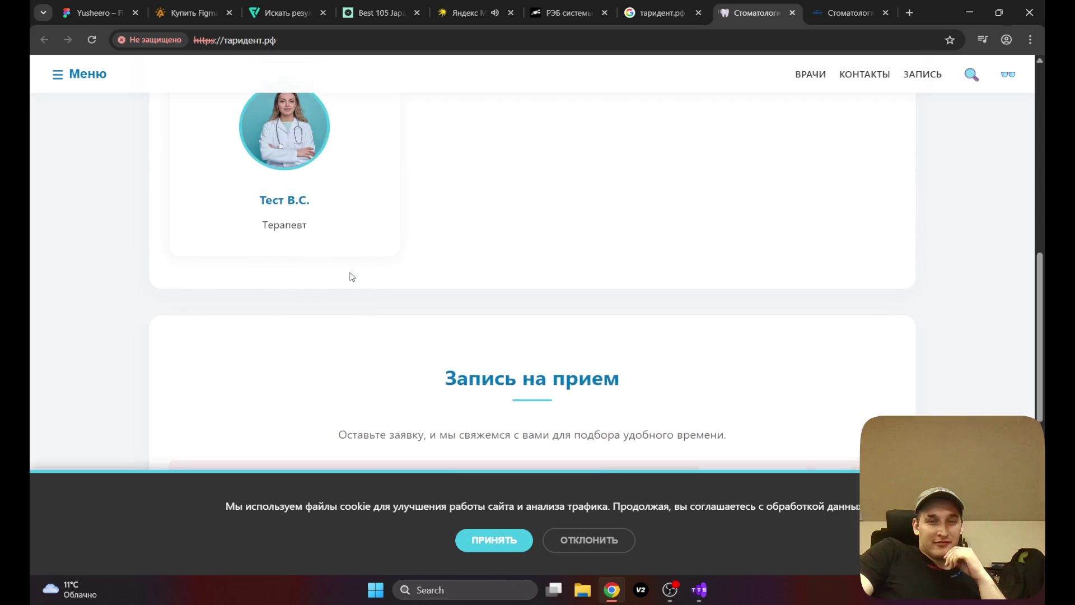
scroll(438, 290, up, 5)
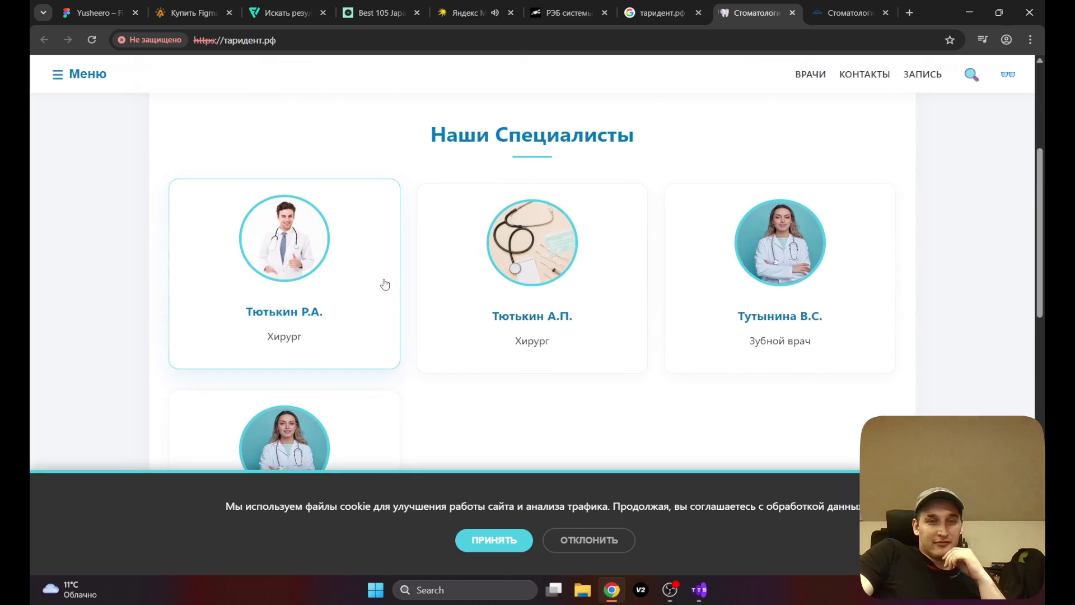
scroll(386, 283, down, 3)
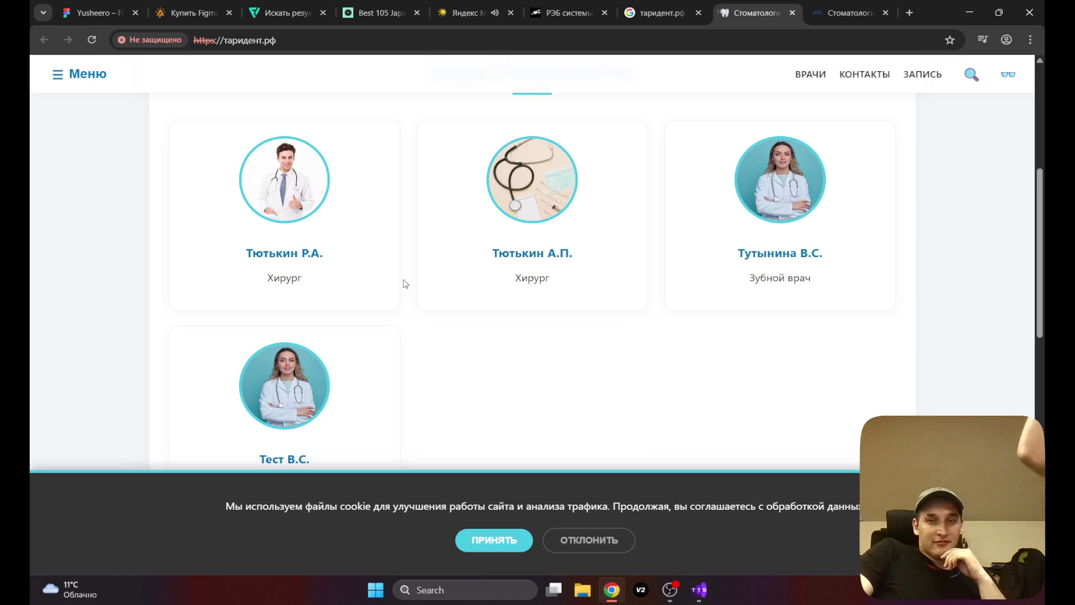
click(63, 78)
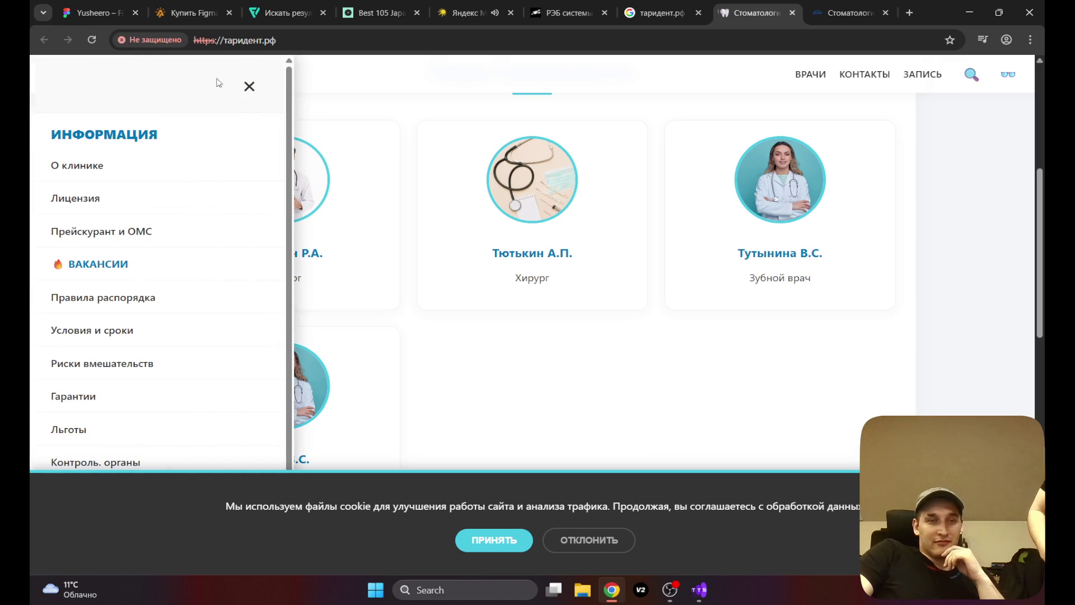
click(235, 86)
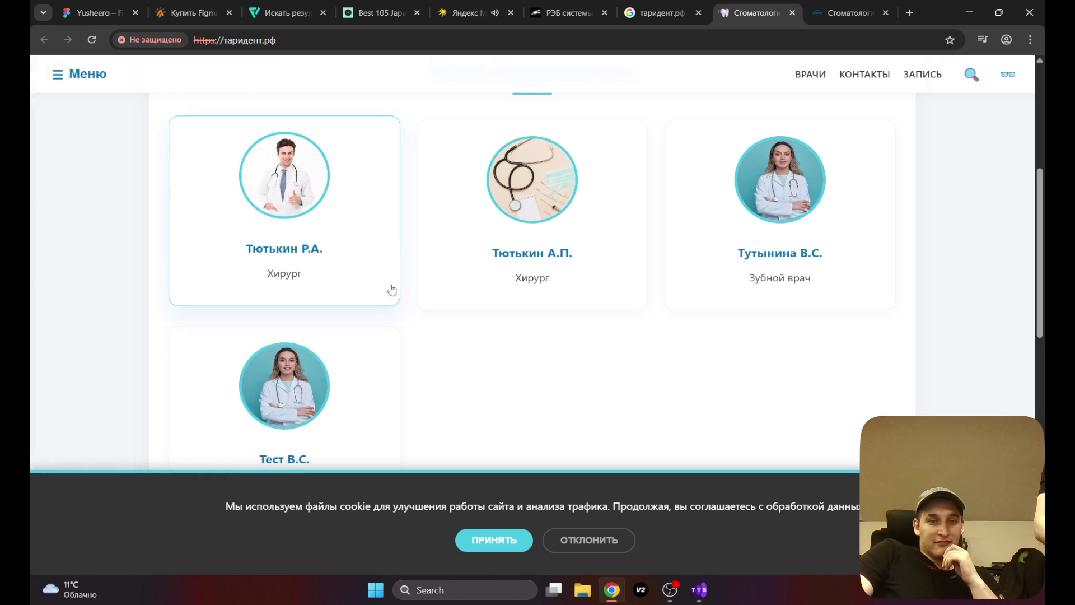
scroll(415, 277, down, 4)
scroll(416, 278, up, 10)
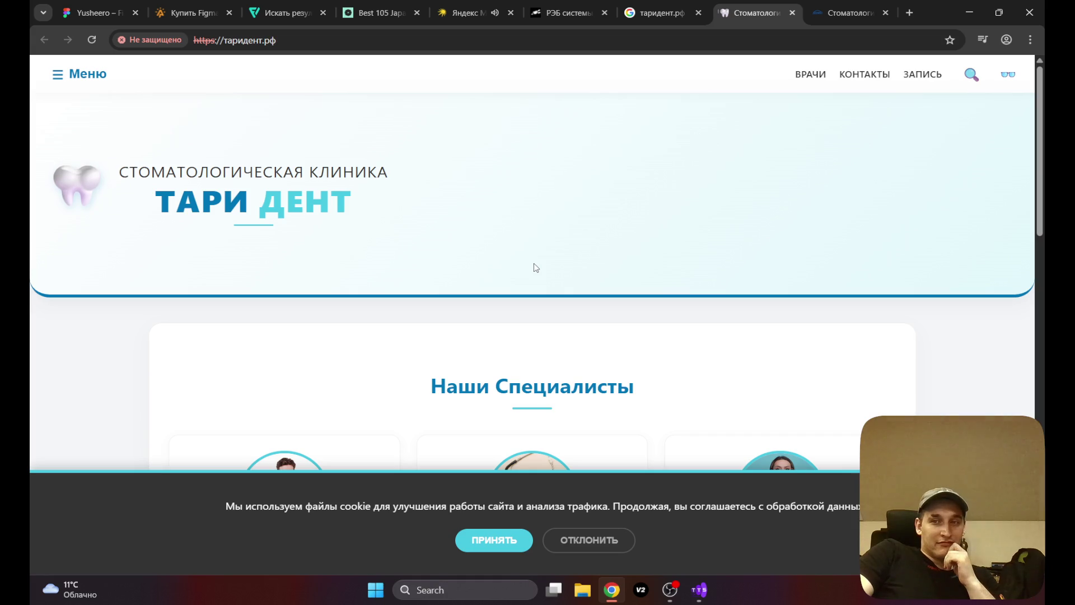
click(1008, 75)
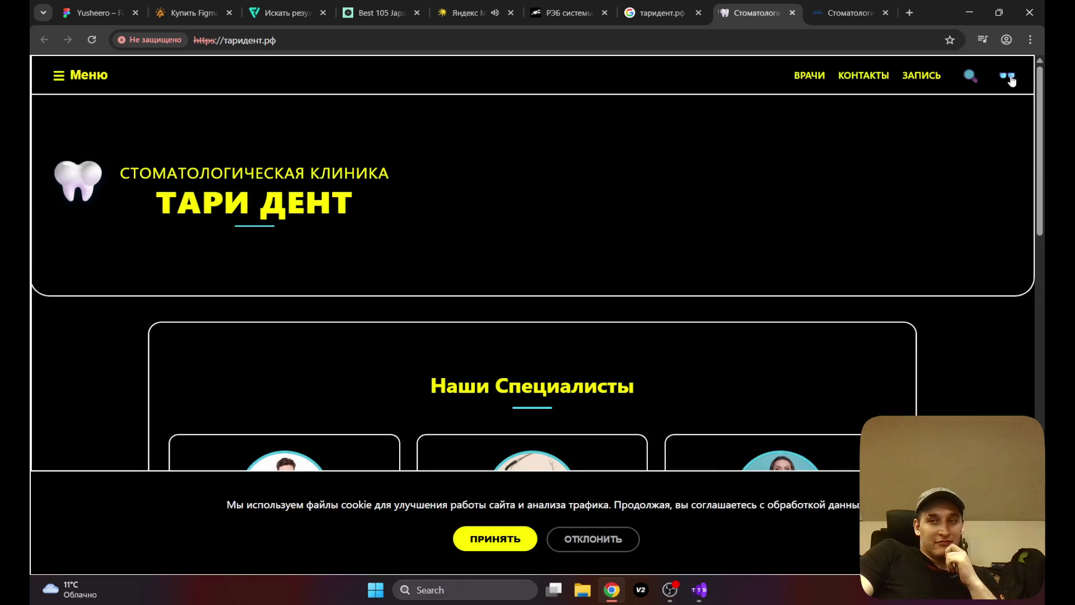
click(1008, 75)
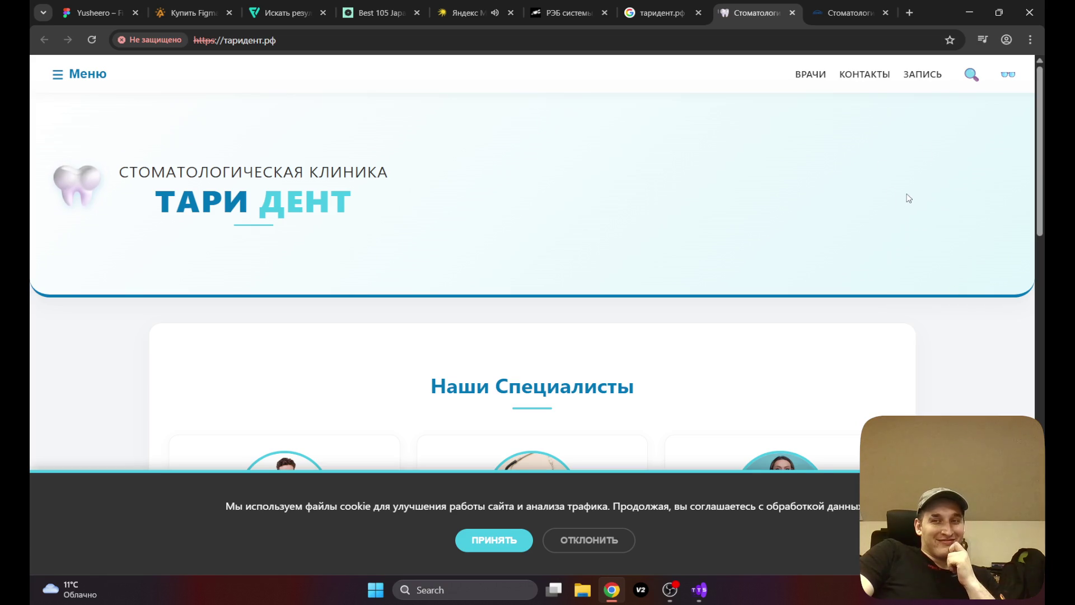
Step: Click ПРИНЯТЬ on the cookie banner and scroll to the appointment form and Контакты
scroll(947, 223, down, 2)
scroll(947, 226, down, 15)
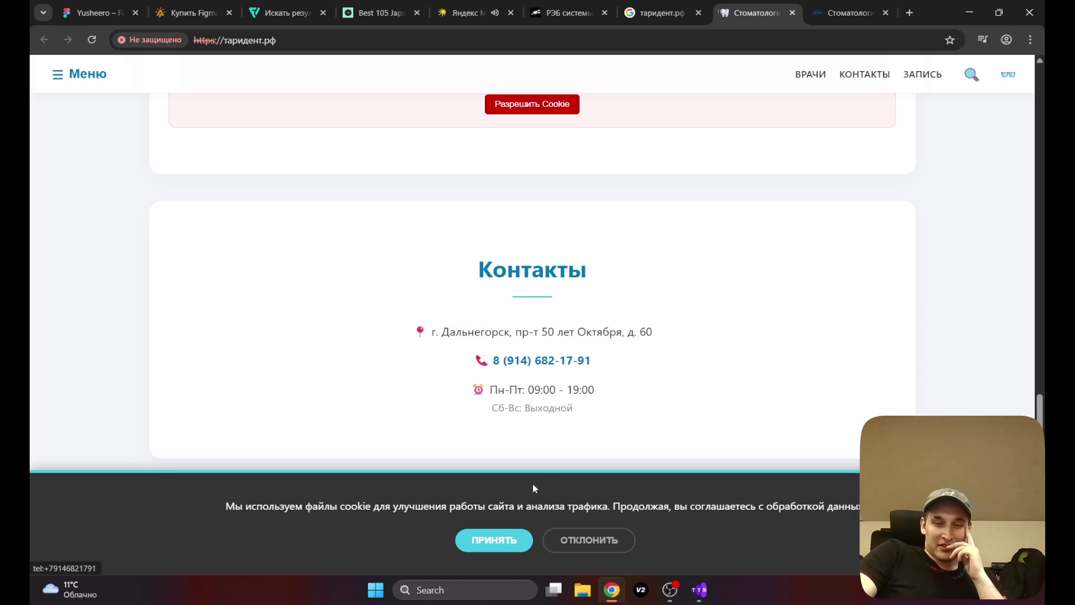
click(492, 540)
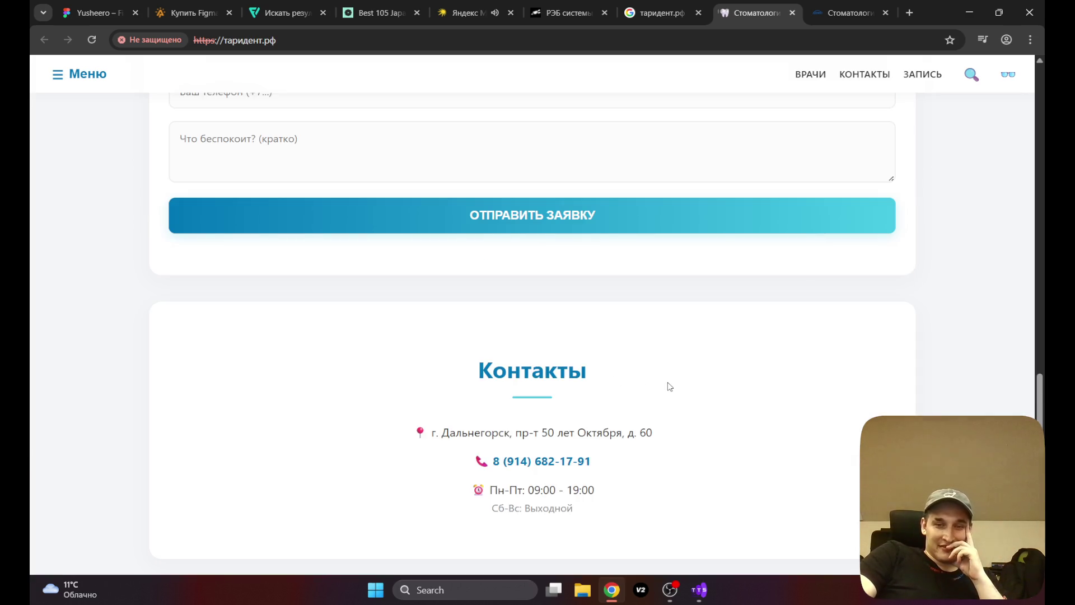
scroll(670, 386, up, 5)
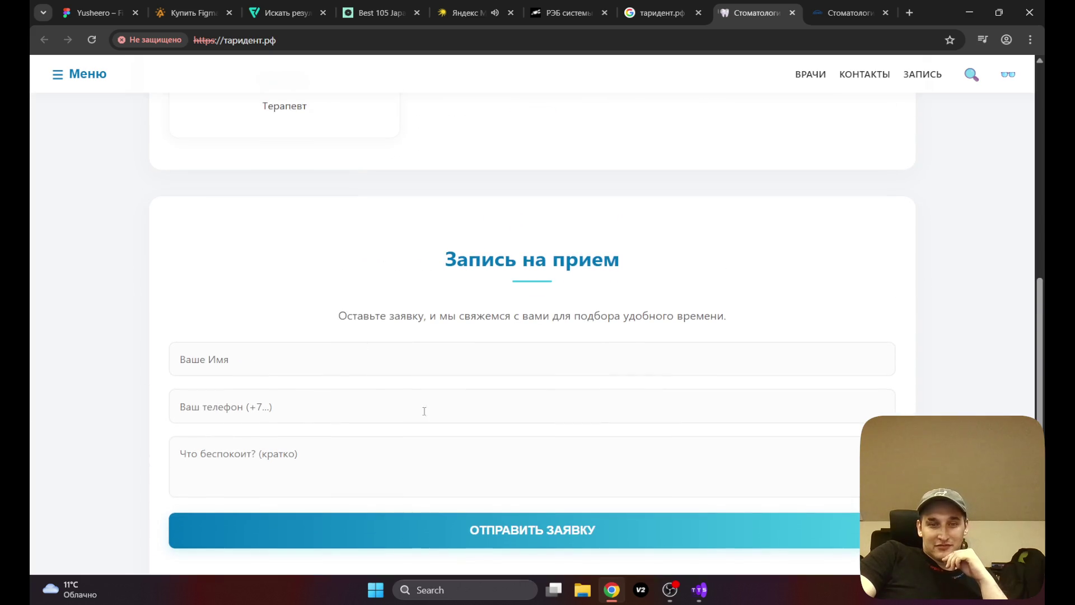
scroll(547, 358, up, 5)
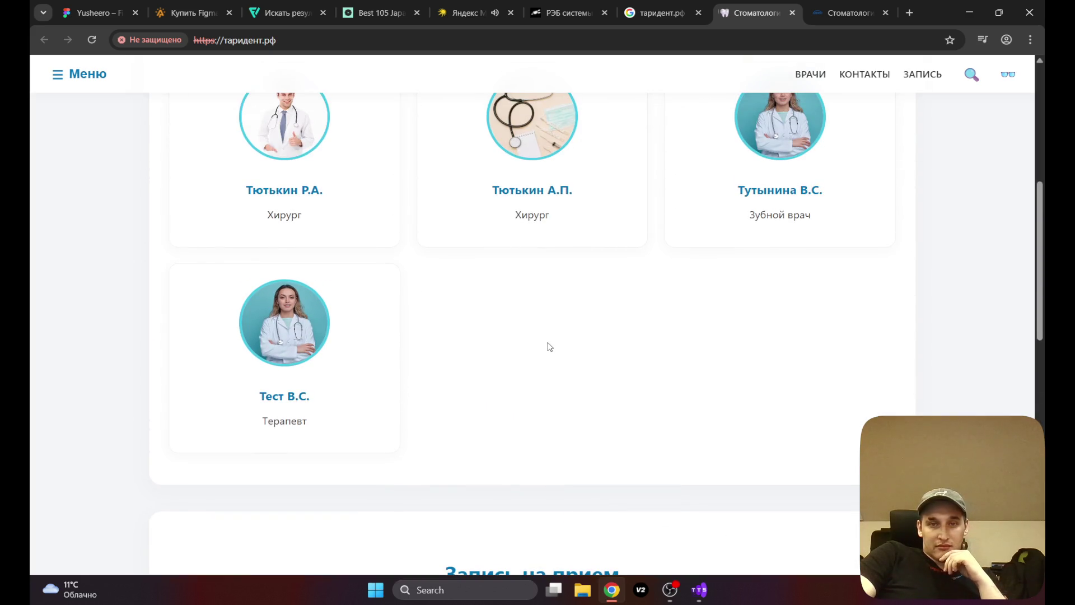
scroll(549, 346, up, 1)
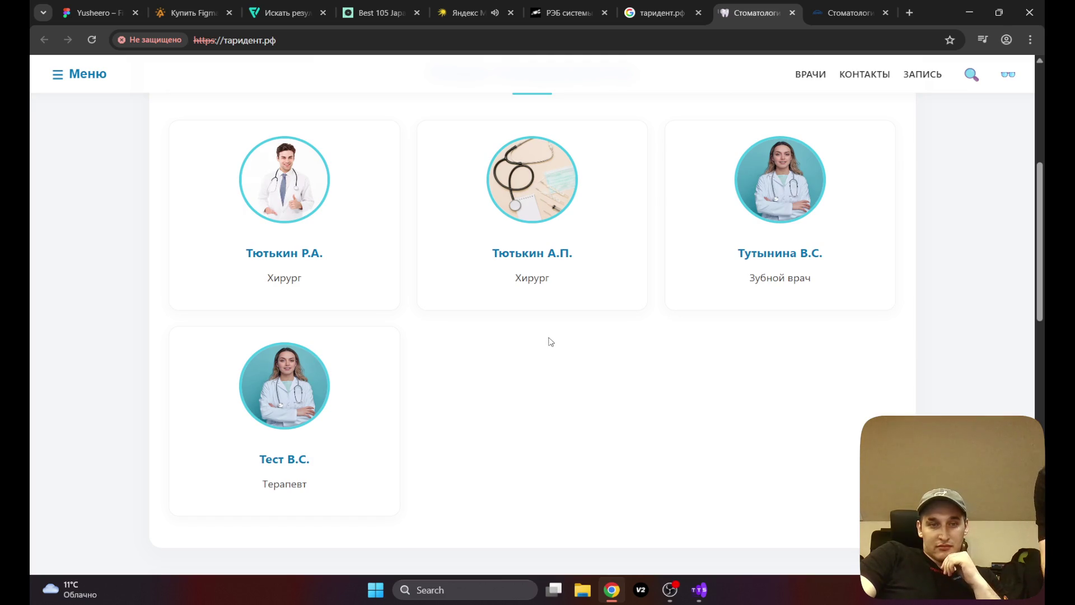
scroll(546, 341, down, 3)
scroll(546, 341, down, 8)
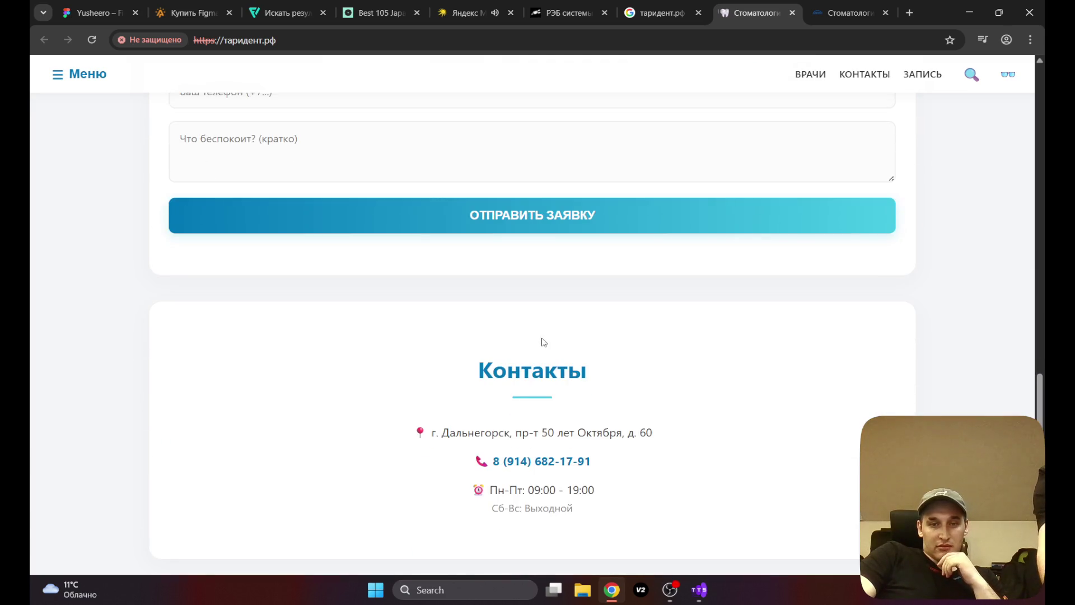
scroll(542, 336, up, 2)
scroll(283, 372, up, 3)
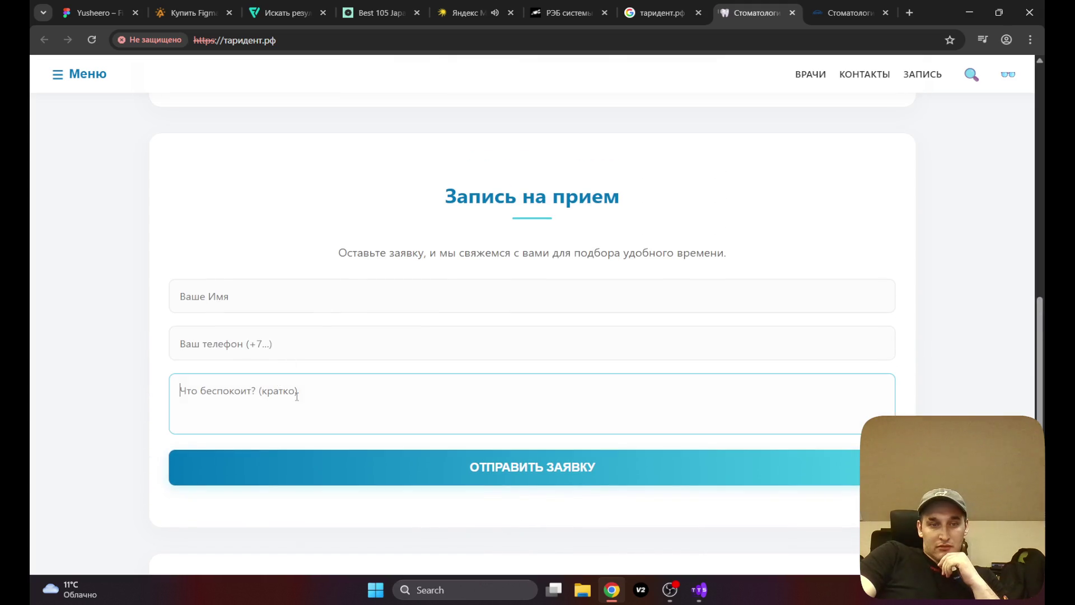
scroll(415, 359, up, 4)
scroll(418, 351, up, 10)
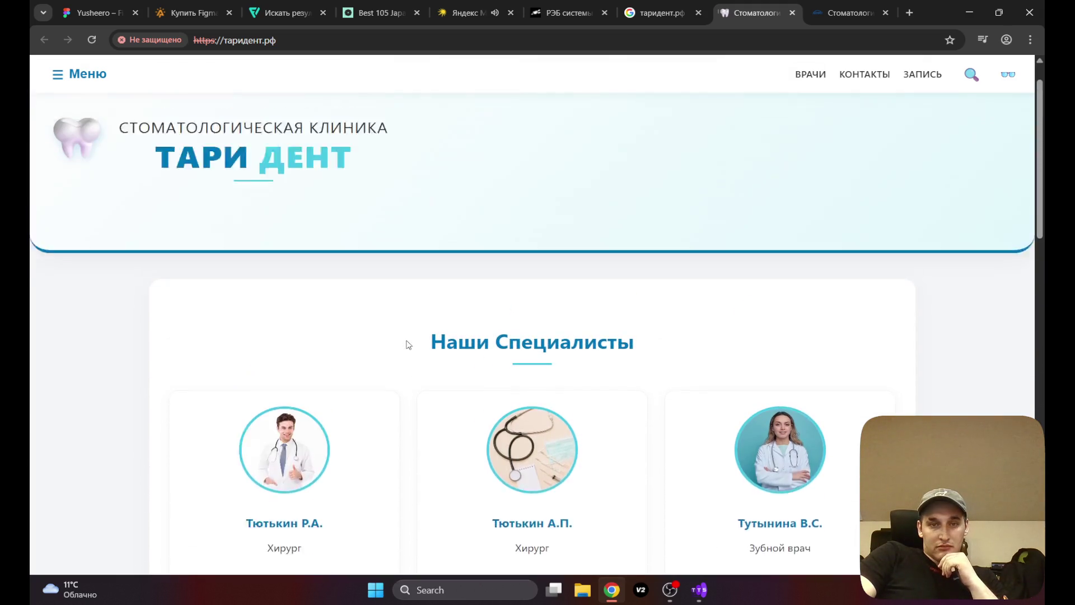
scroll(406, 339, down, 8)
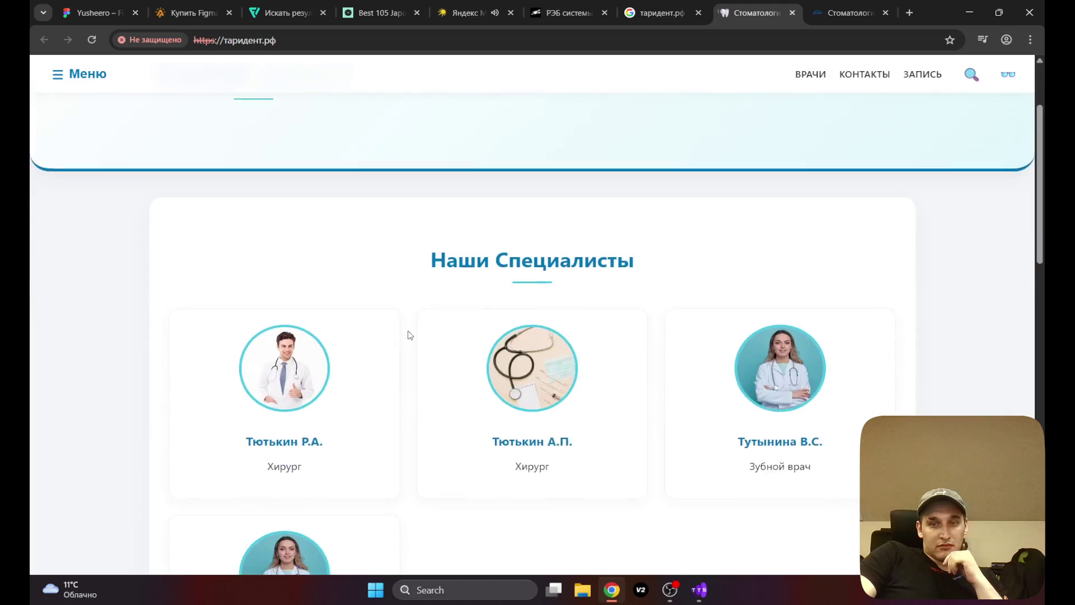
scroll(360, 420, down, 3)
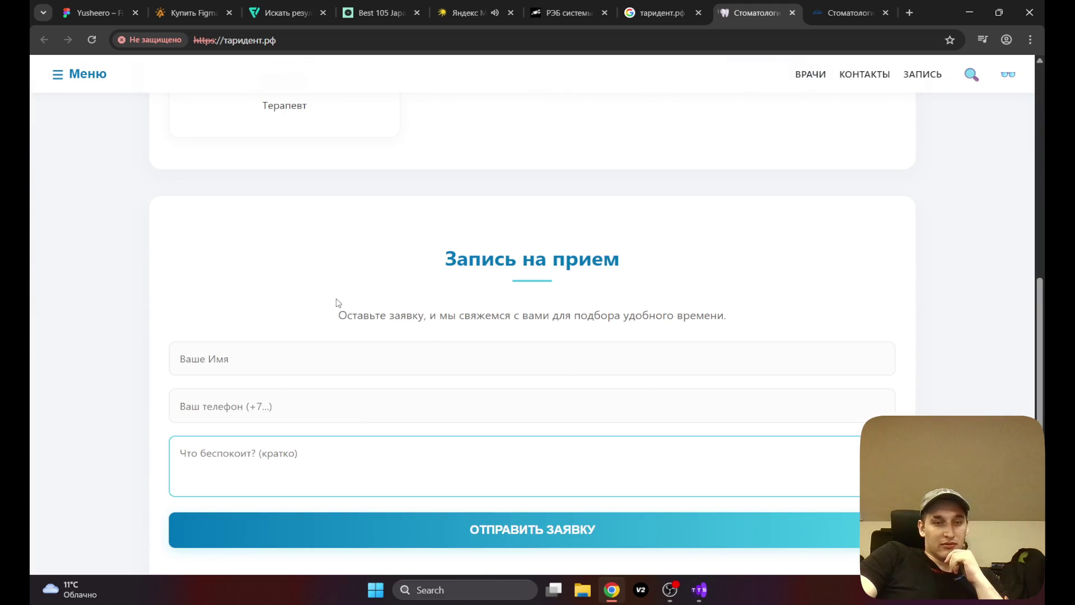
scroll(336, 305, down, 6)
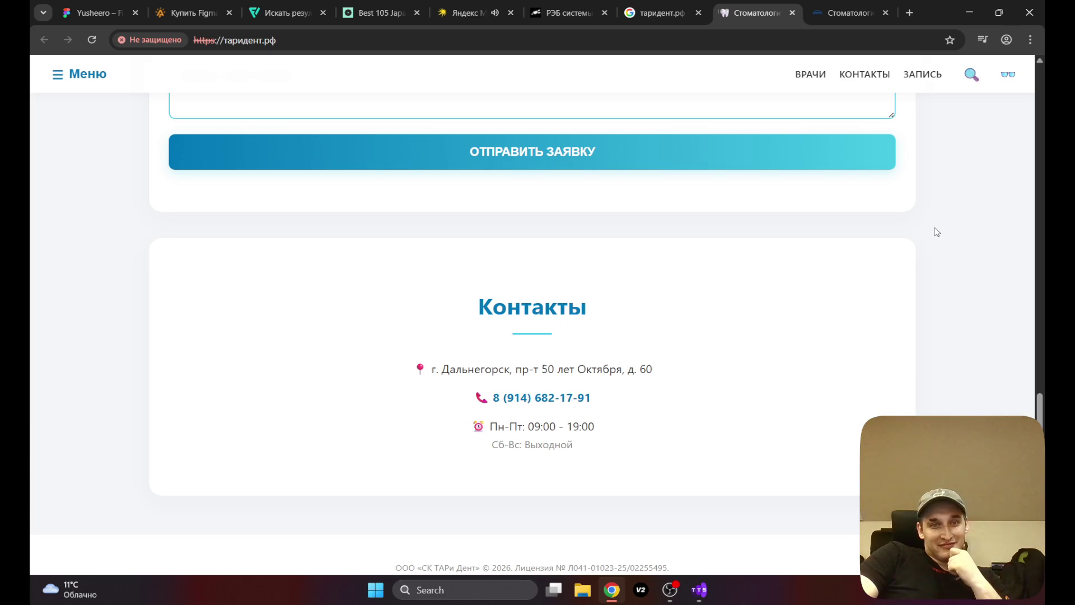
scroll(937, 231, up, 2)
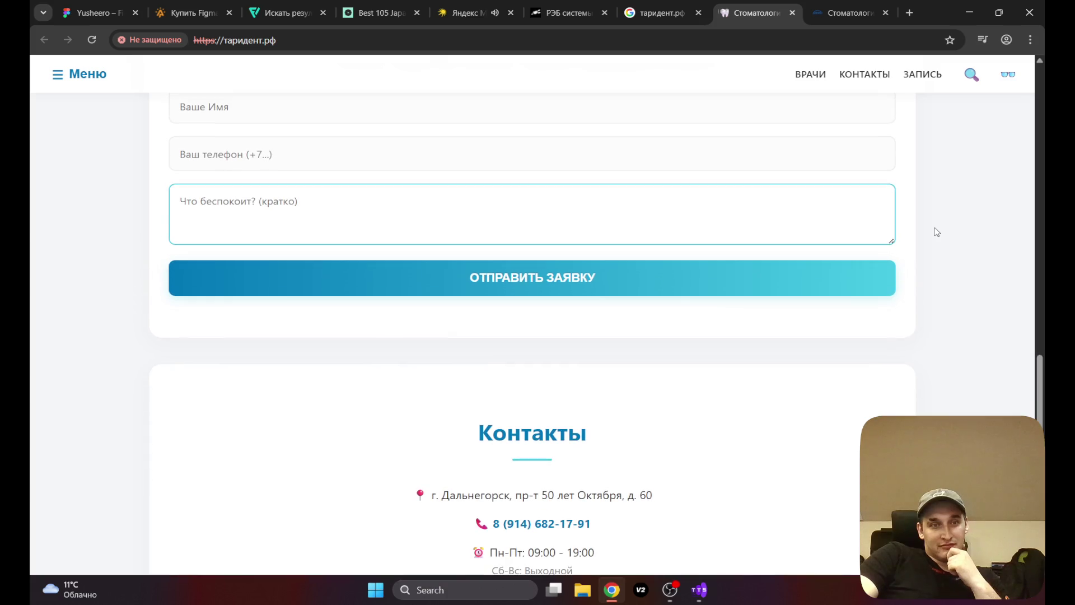
Step: Read the Условия и сроки notice from the site menu, close it, and open a new tab
click(81, 74)
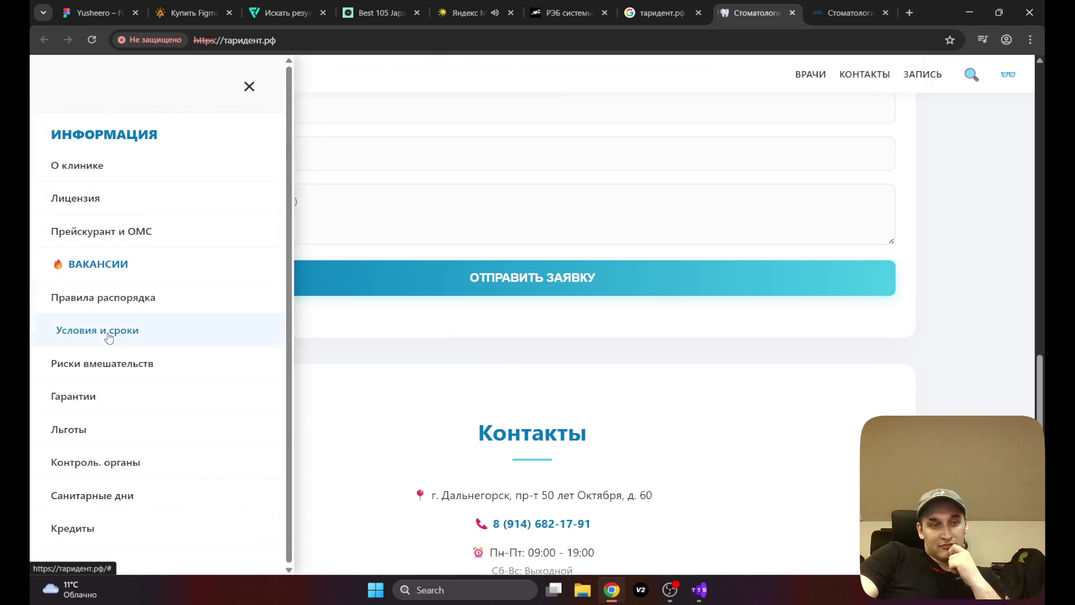
click(193, 332)
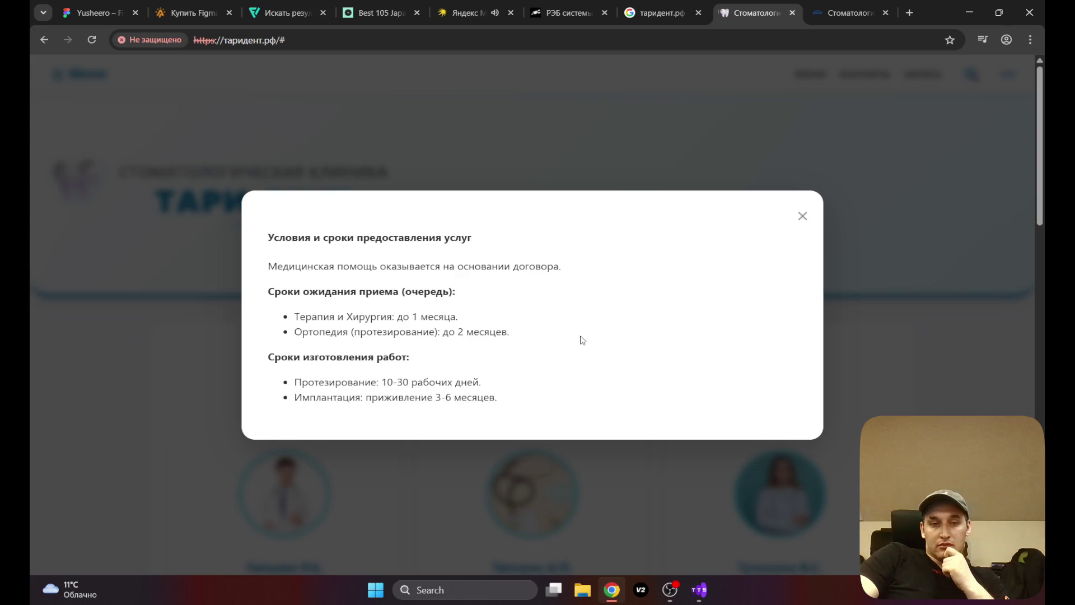
click(802, 220)
scroll(632, 283, down, 3)
scroll(633, 285, up, 2)
scroll(633, 285, up, 1)
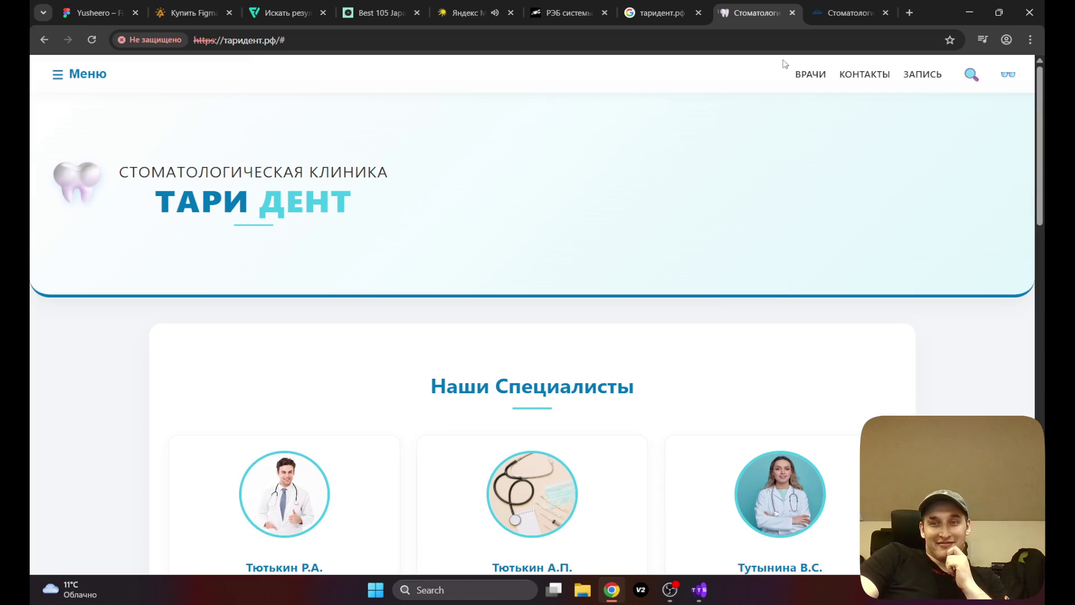
click(910, 13)
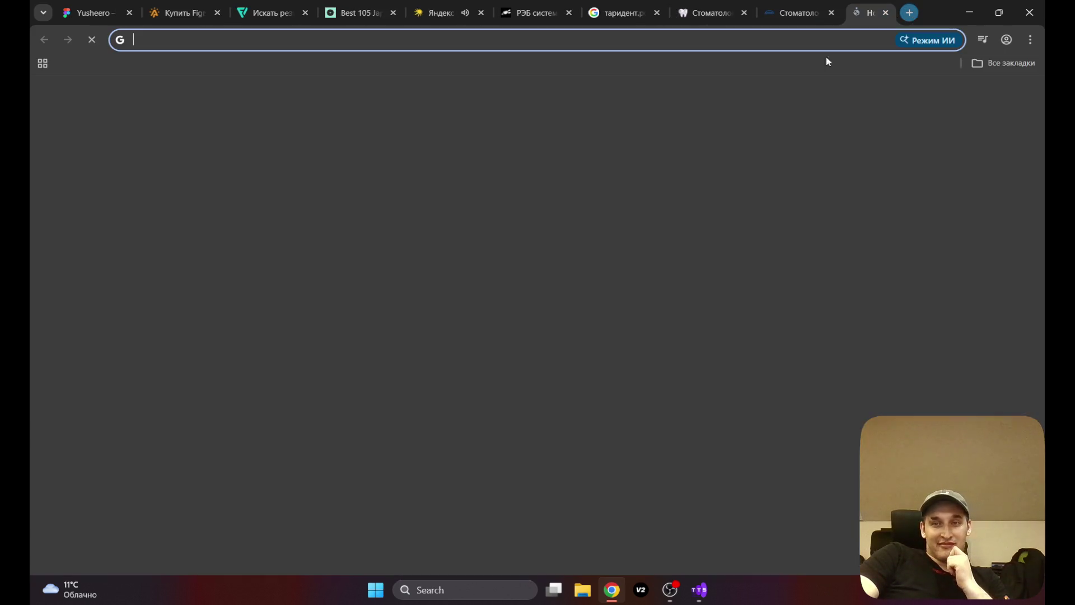
Step: Search for 'yusheero nuxt' and open the GitHub repository result
text(yusheer)
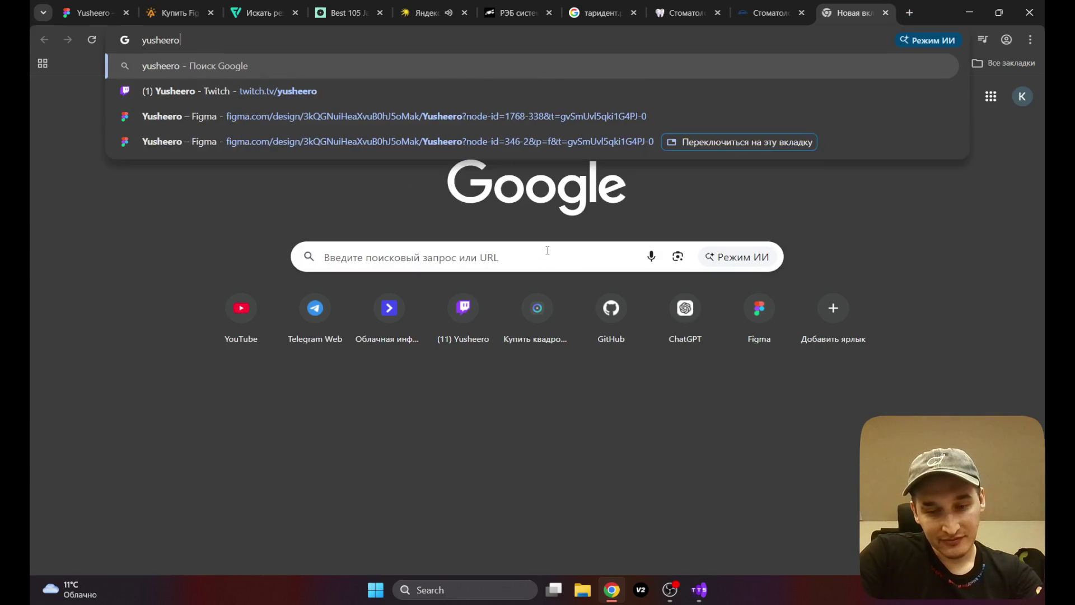
text(o )
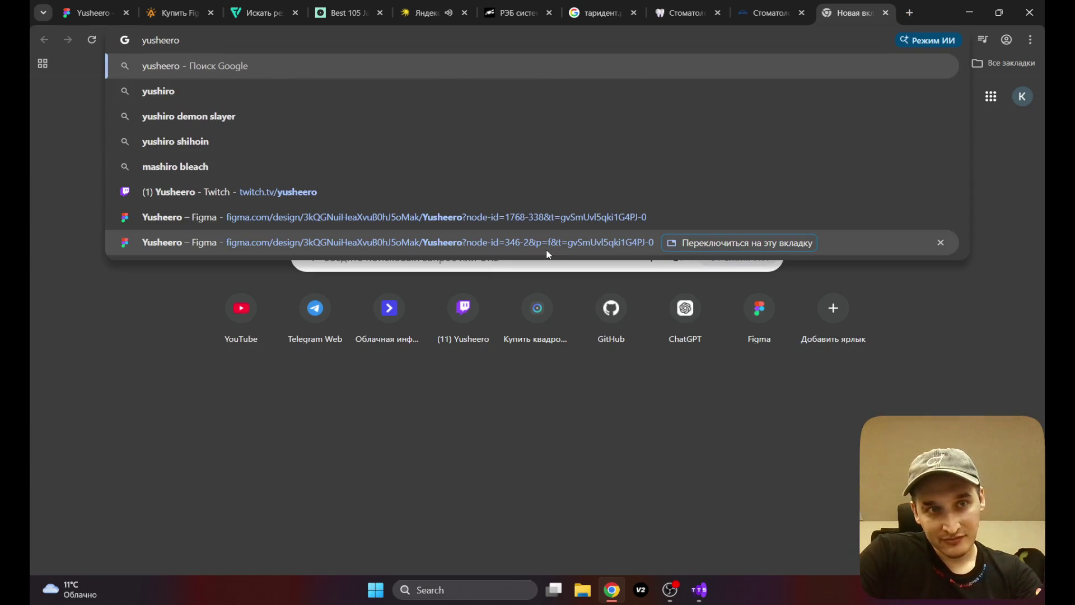
text(nuxt)
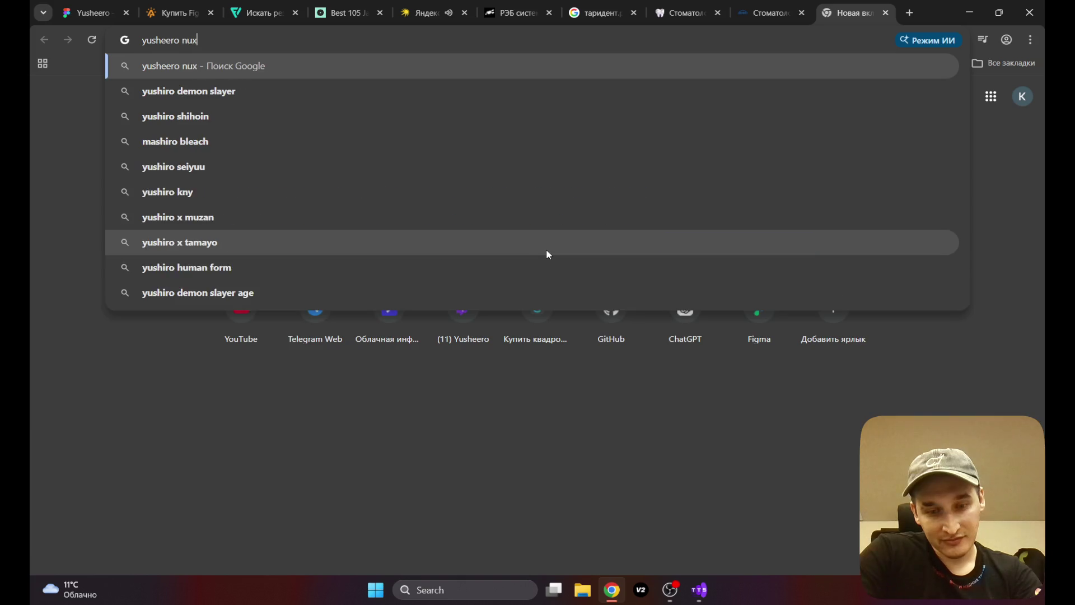
key(Return)
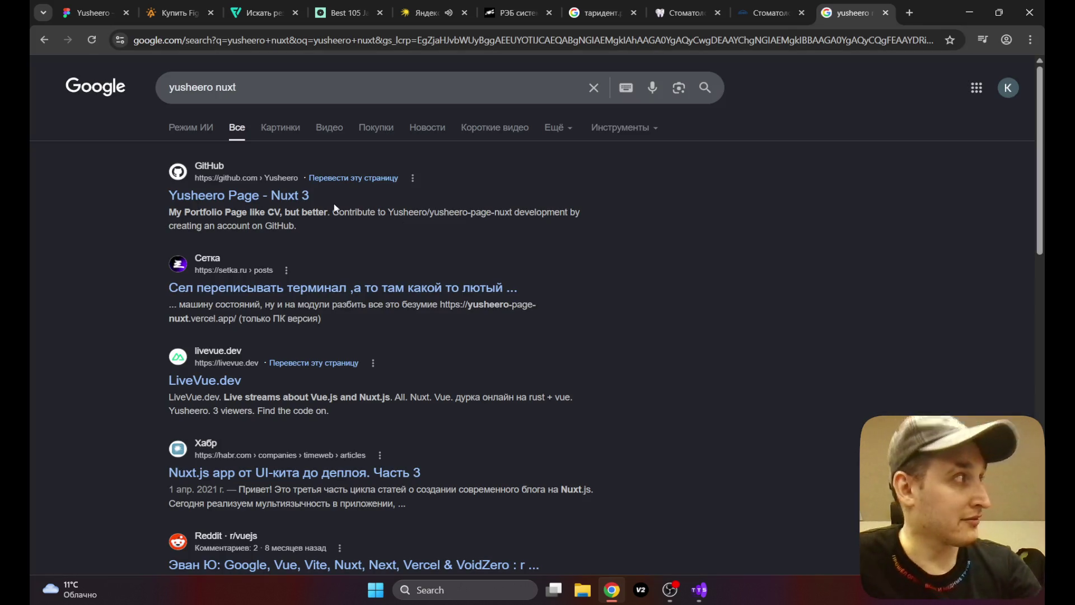
click(282, 196)
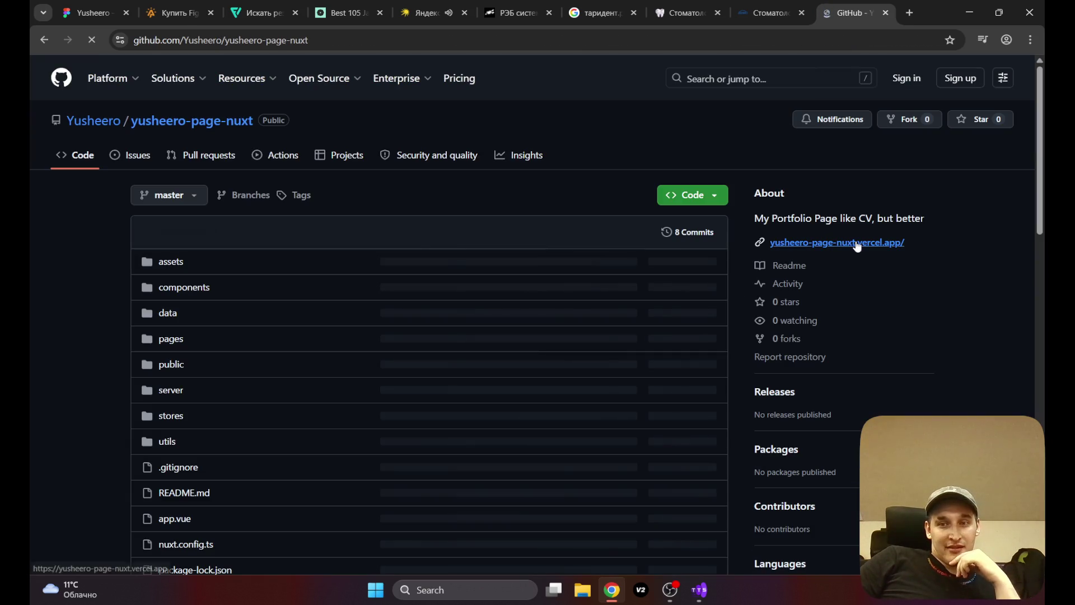
Step: Try the repo's deployed Vercel link, close the 404 tab, and scroll the repository page
click(857, 244)
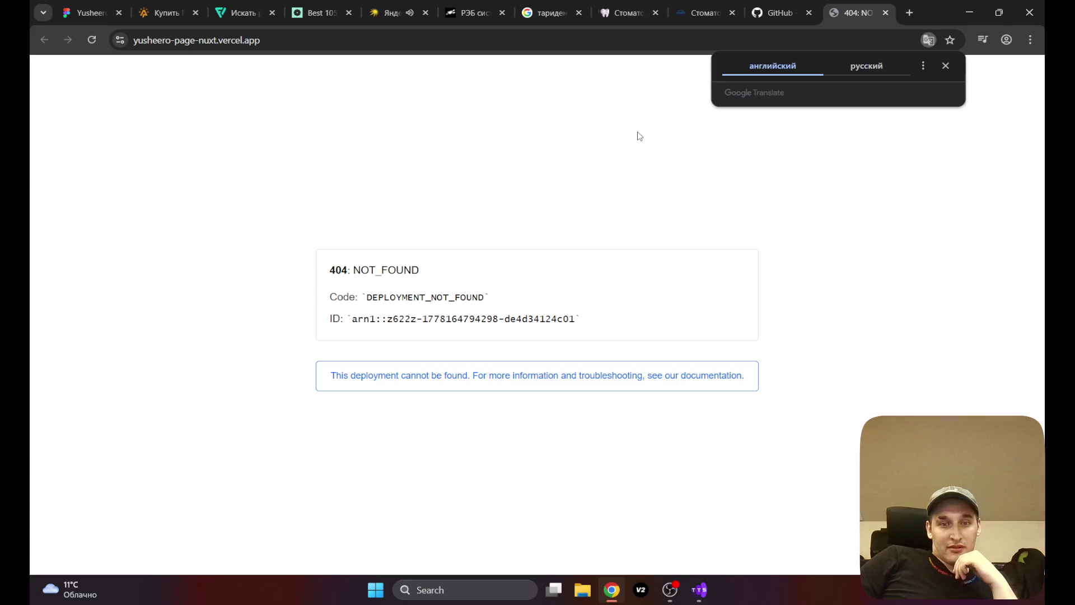
click(885, 12)
scroll(92, 216, down, 10)
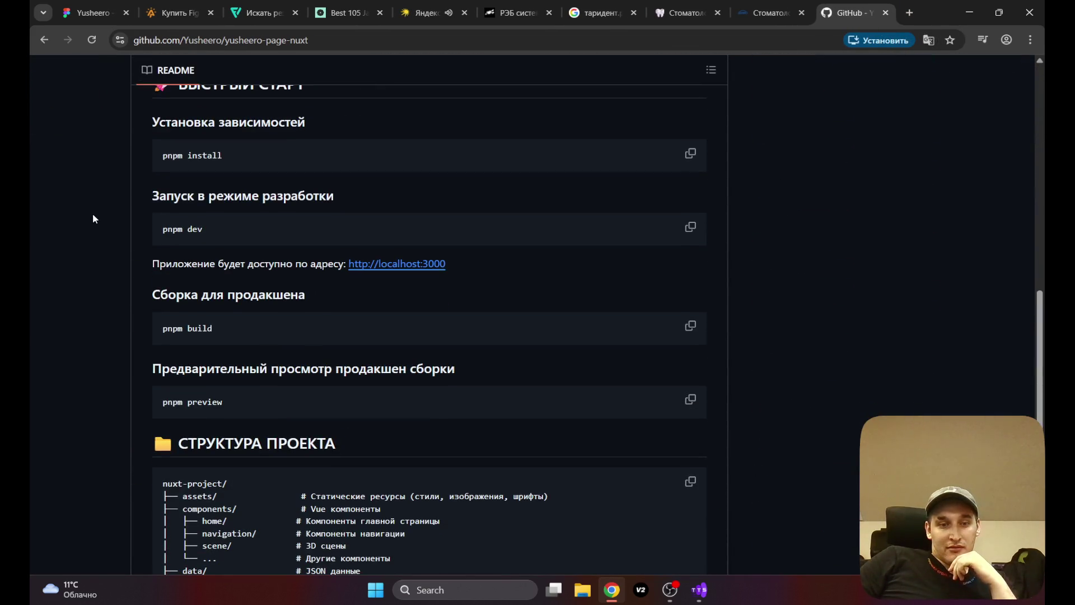
scroll(92, 219, up, 3)
scroll(93, 218, down, 4)
scroll(92, 219, down, 5)
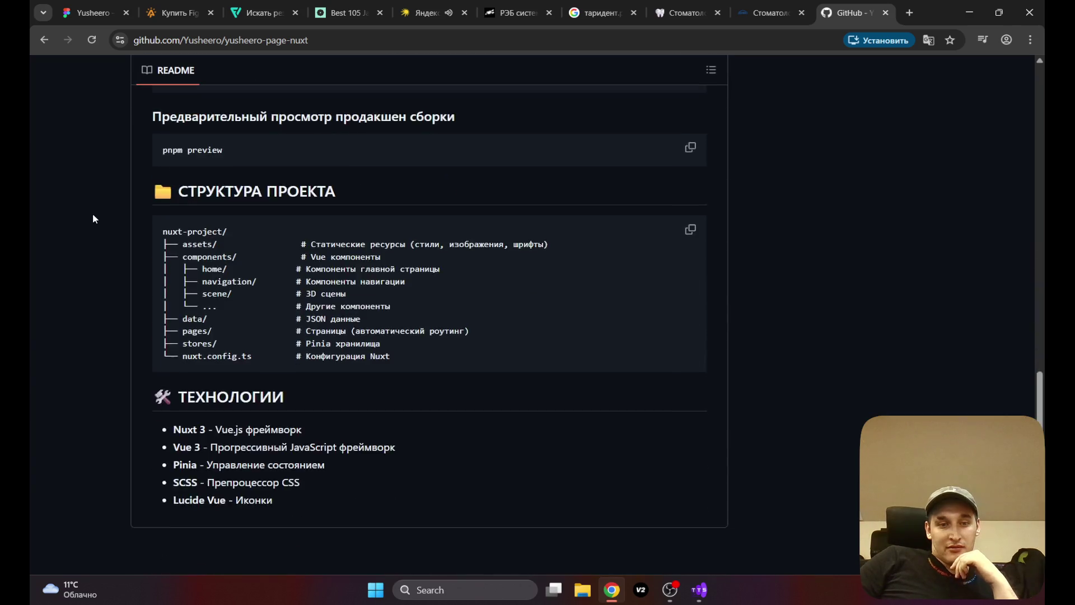
scroll(93, 218, up, 2)
scroll(90, 224, up, 9)
scroll(85, 236, up, 7)
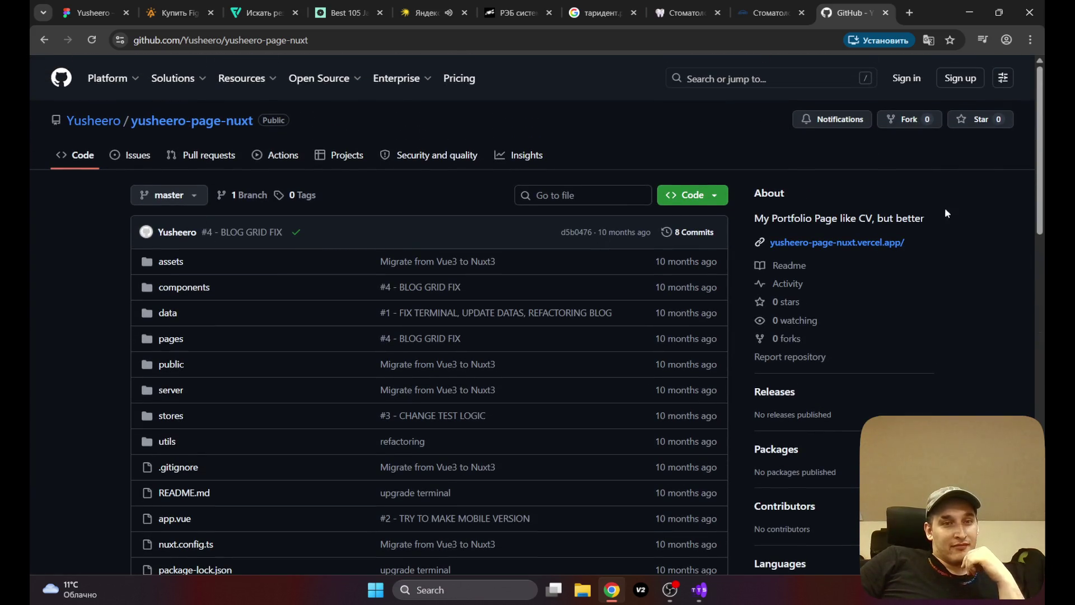
Step: Reach the portfolio Nuxt repository again via the owner's profile Repositories list
click(78, 122)
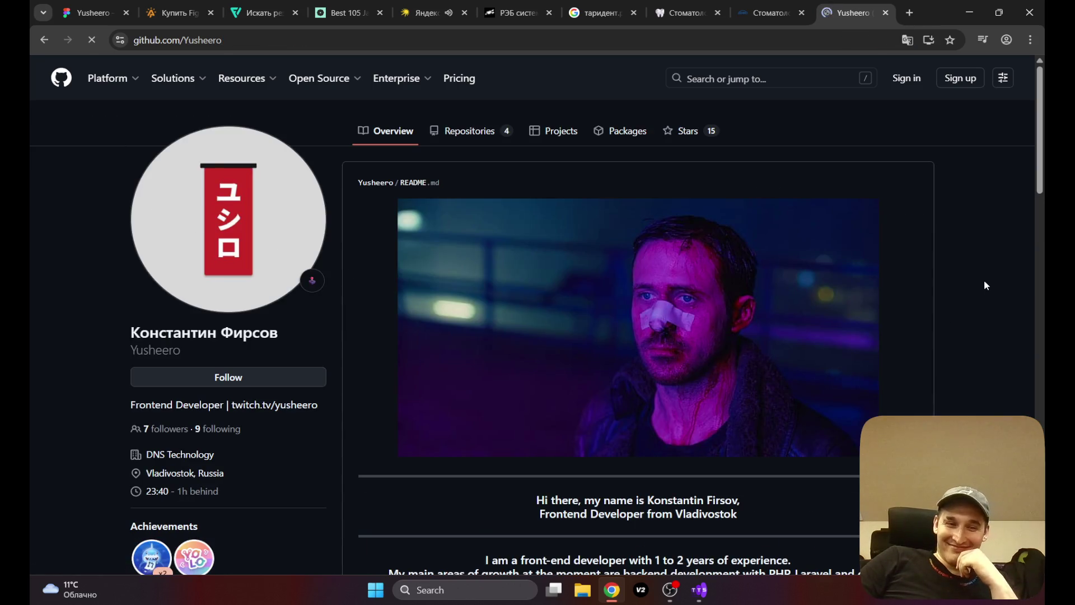
scroll(983, 274, down, 8)
scroll(988, 252, down, 9)
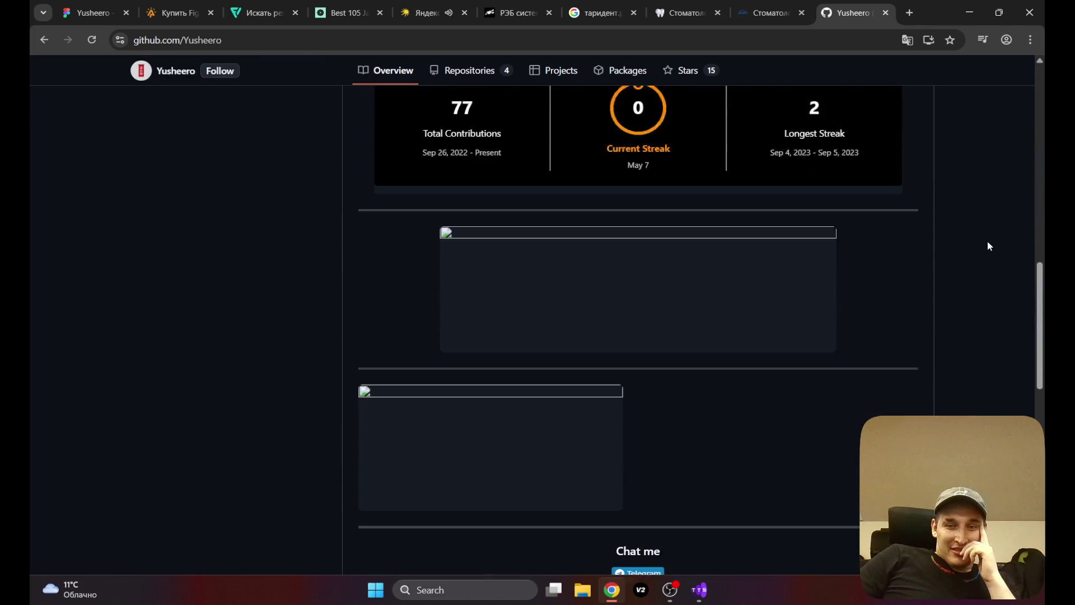
scroll(987, 242, up, 18)
scroll(987, 240, down, 1)
scroll(987, 240, up, 1)
click(469, 135)
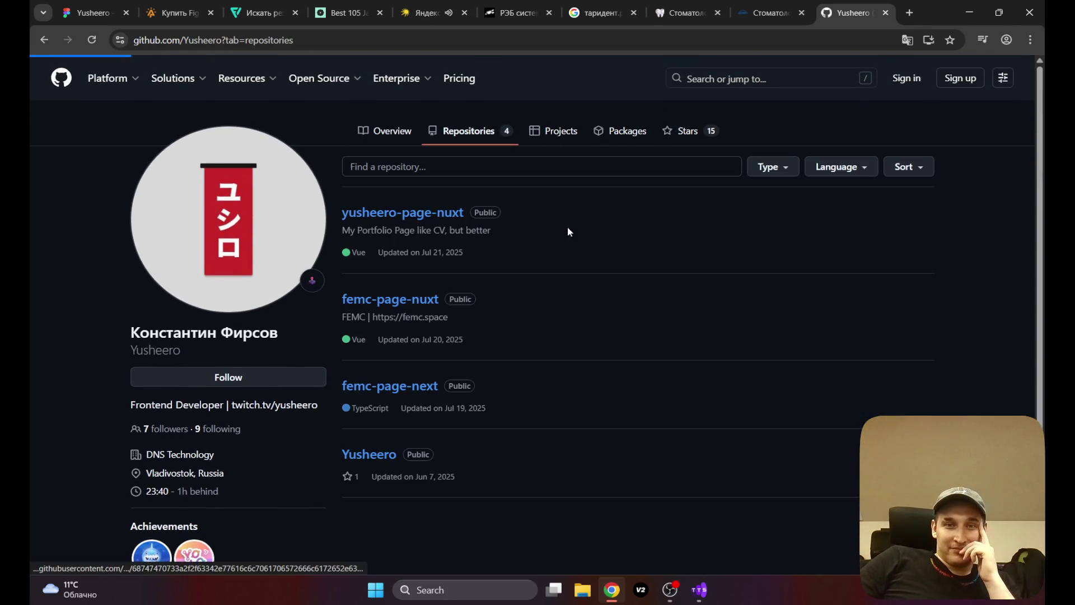
click(434, 220)
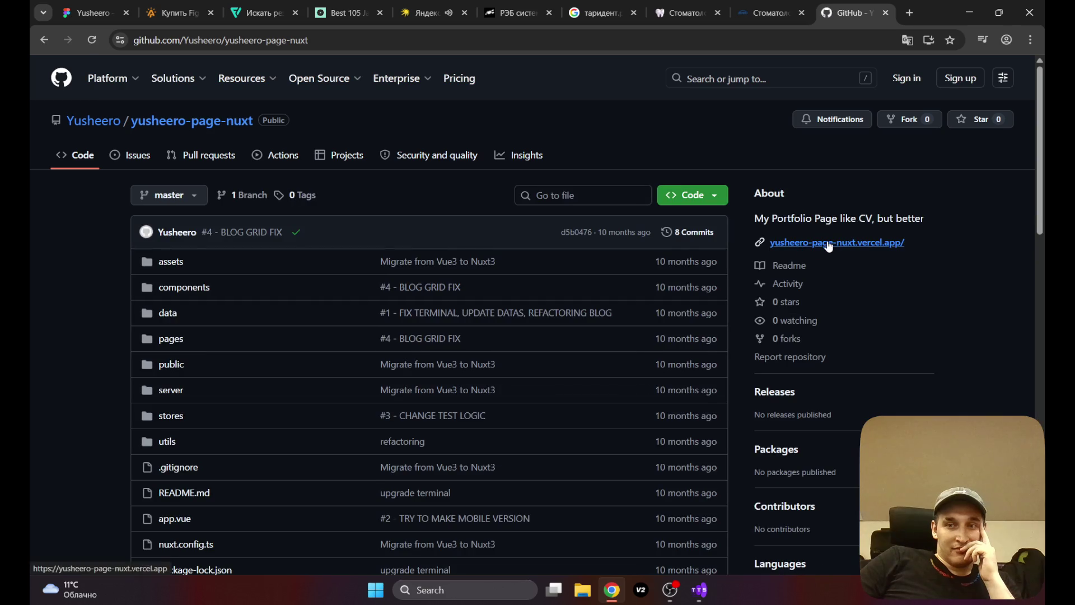
Step: Open the deployed site link again, close the 404 page, then close the GitHub tab
click(827, 241)
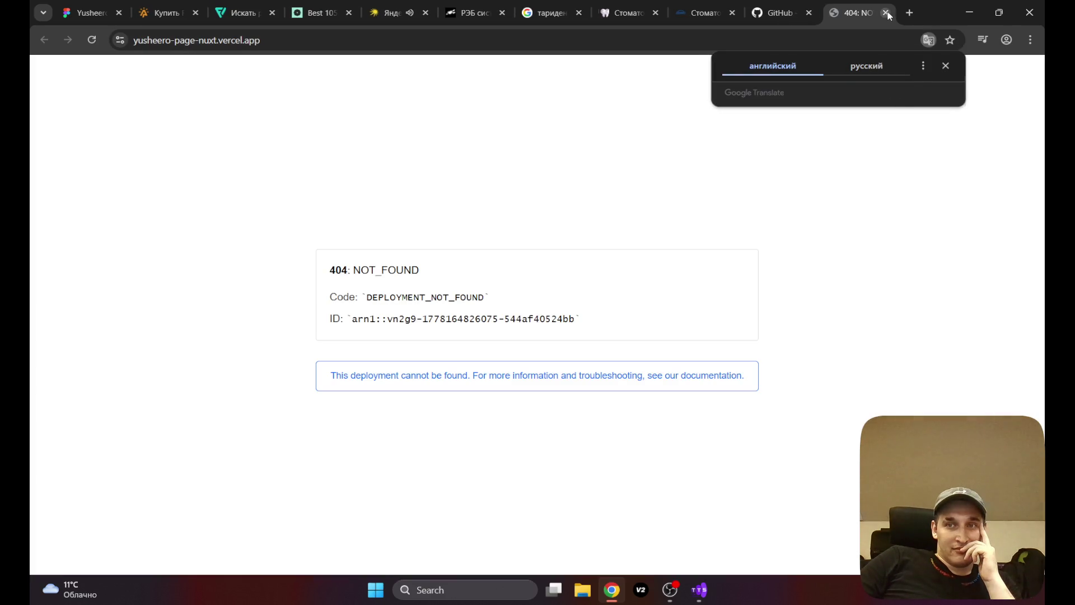
click(885, 13)
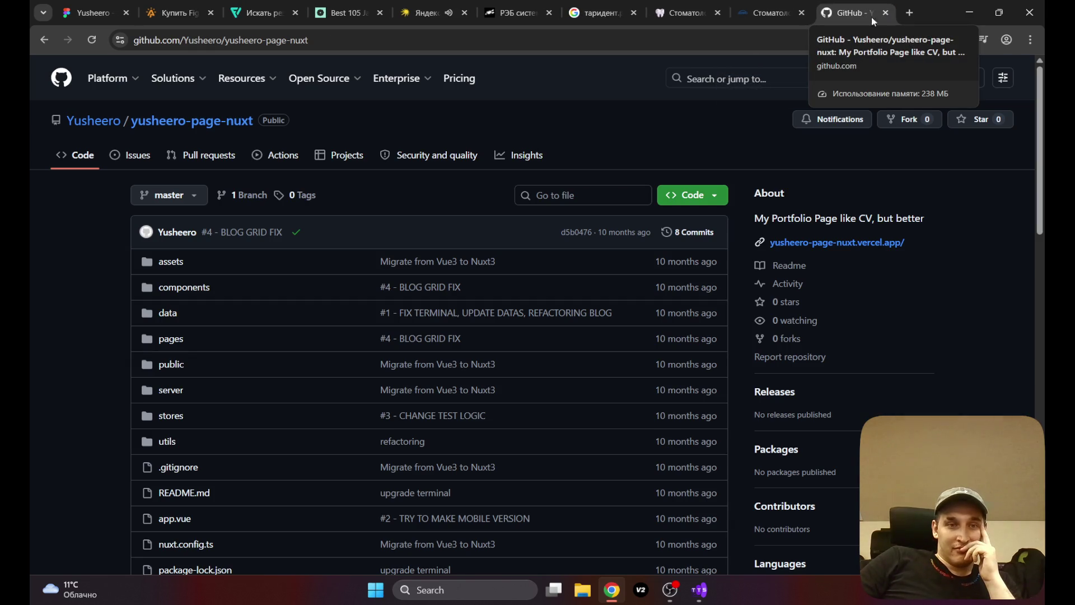
click(723, 78)
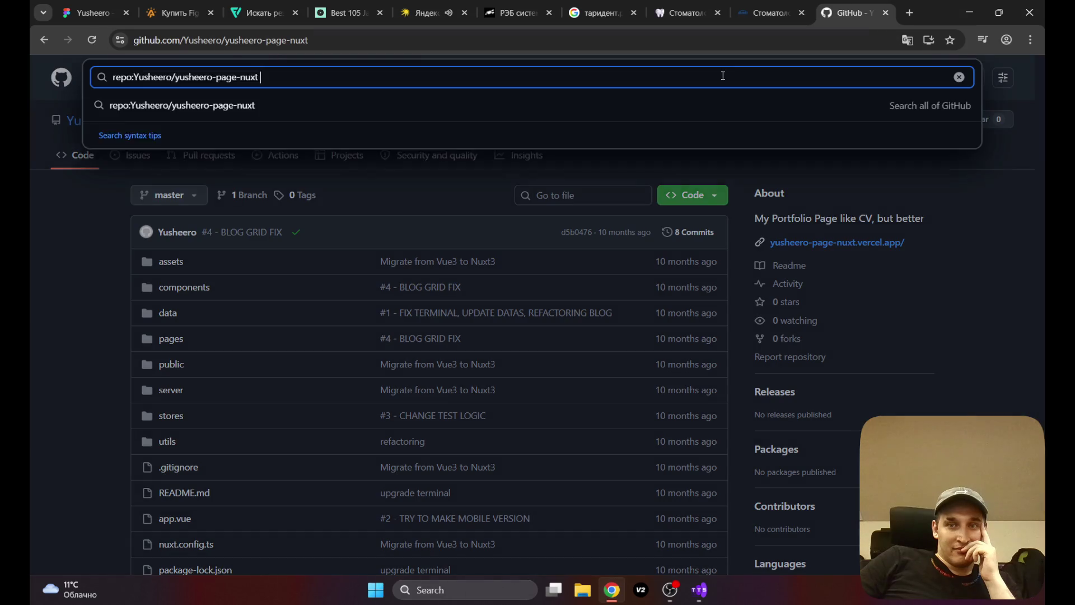
click(887, 13)
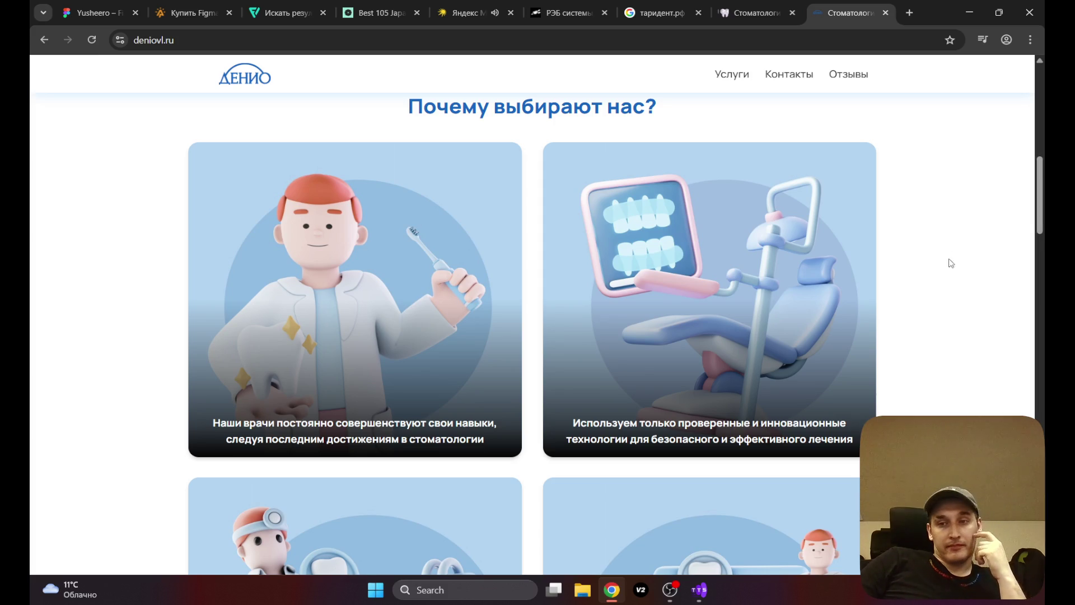
Step: Scroll through deniovl.ru, then close the Denio, таридент.рф and Google tabs
scroll(623, 222, down, 5)
scroll(536, 253, up, 10)
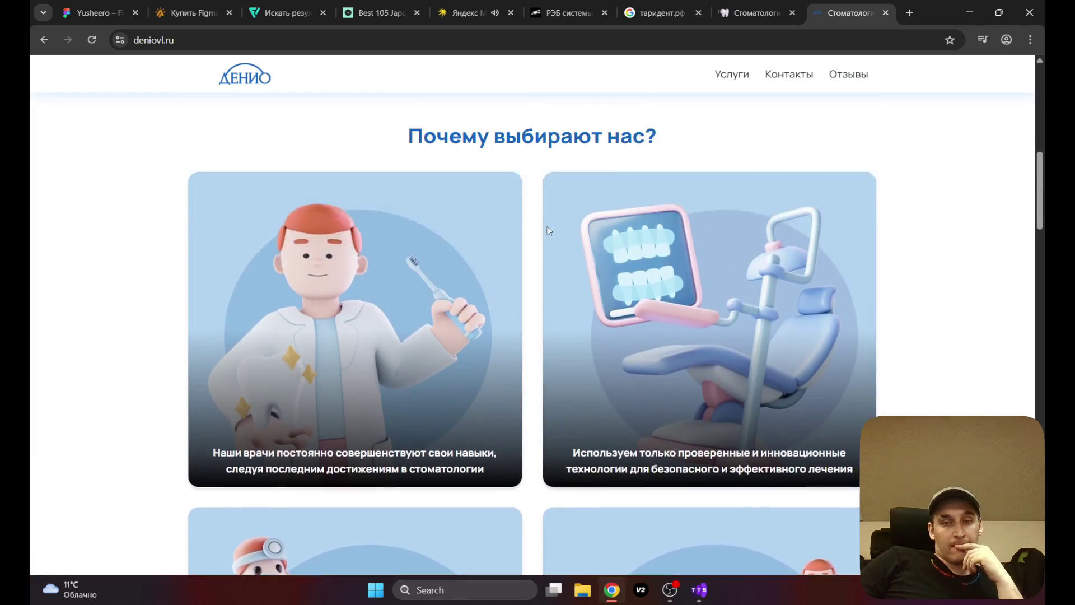
scroll(536, 254, up, 5)
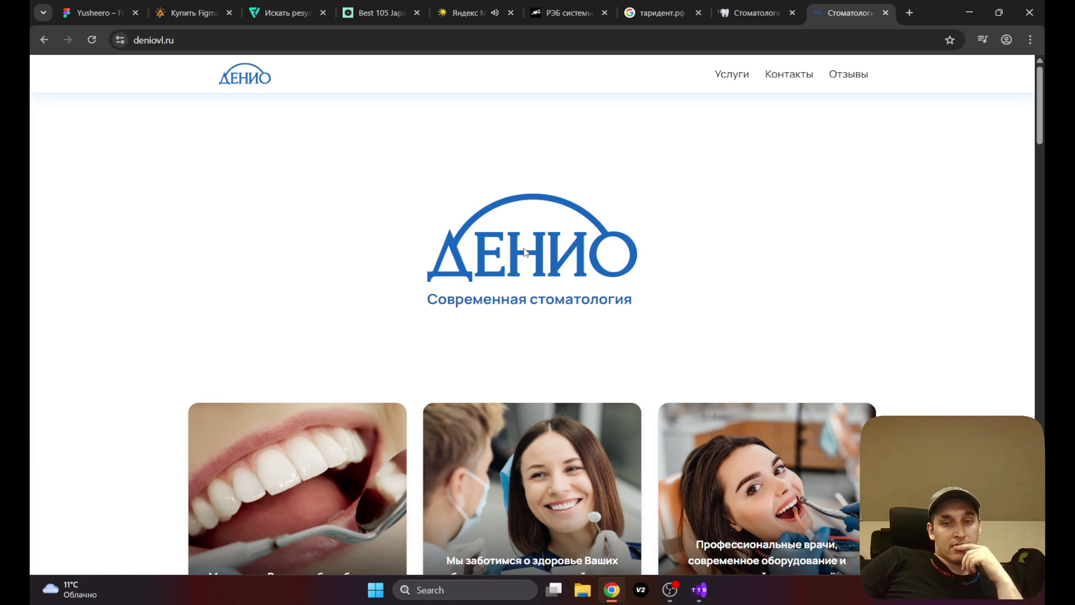
scroll(922, 208, down, 6)
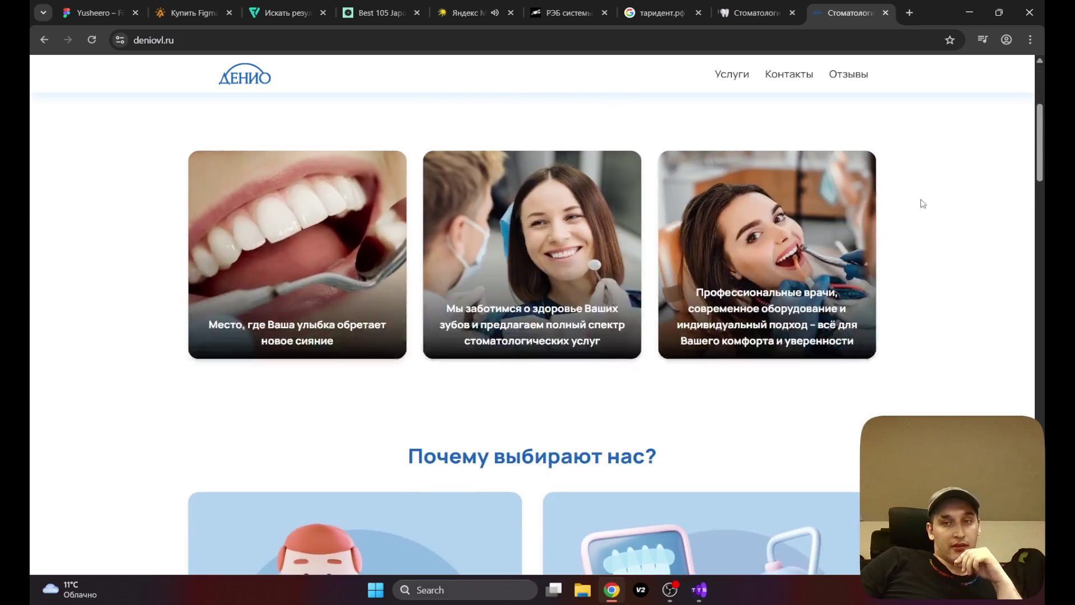
scroll(928, 197, down, 8)
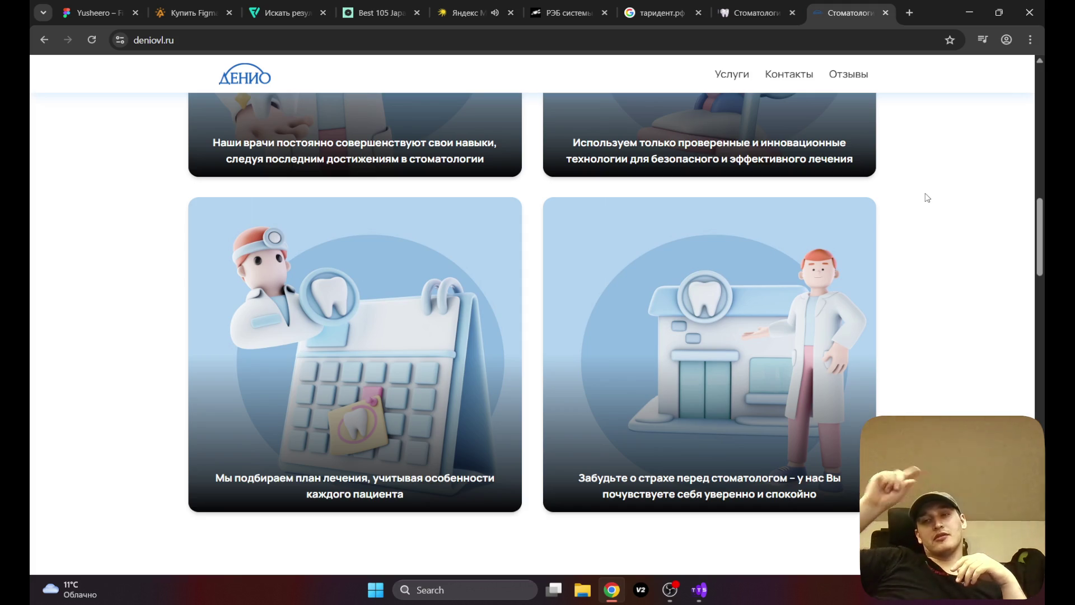
scroll(470, 359, down, 5)
scroll(471, 359, down, 15)
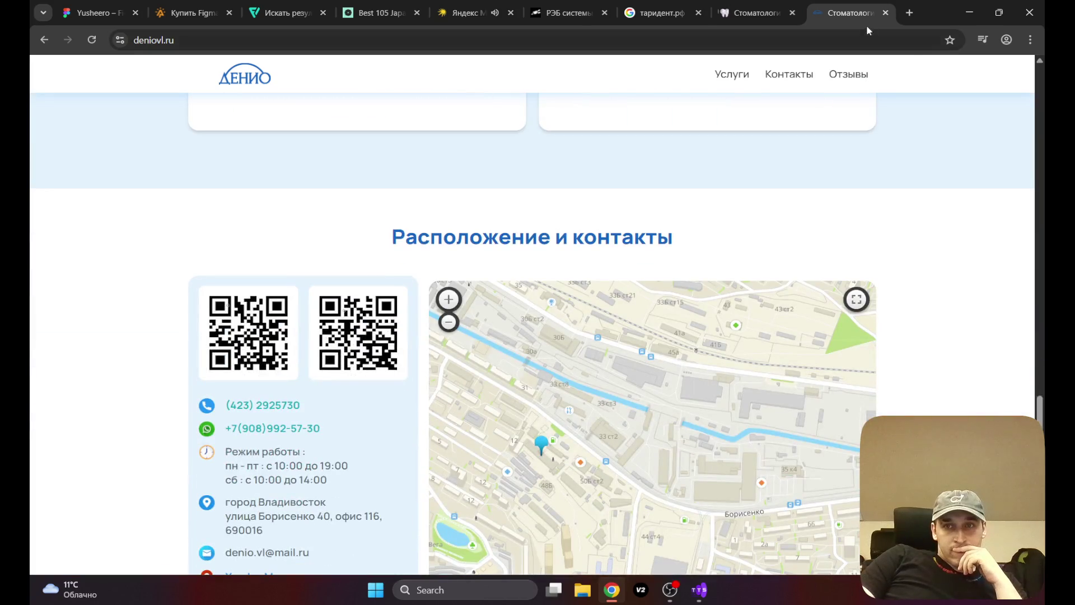
click(885, 12)
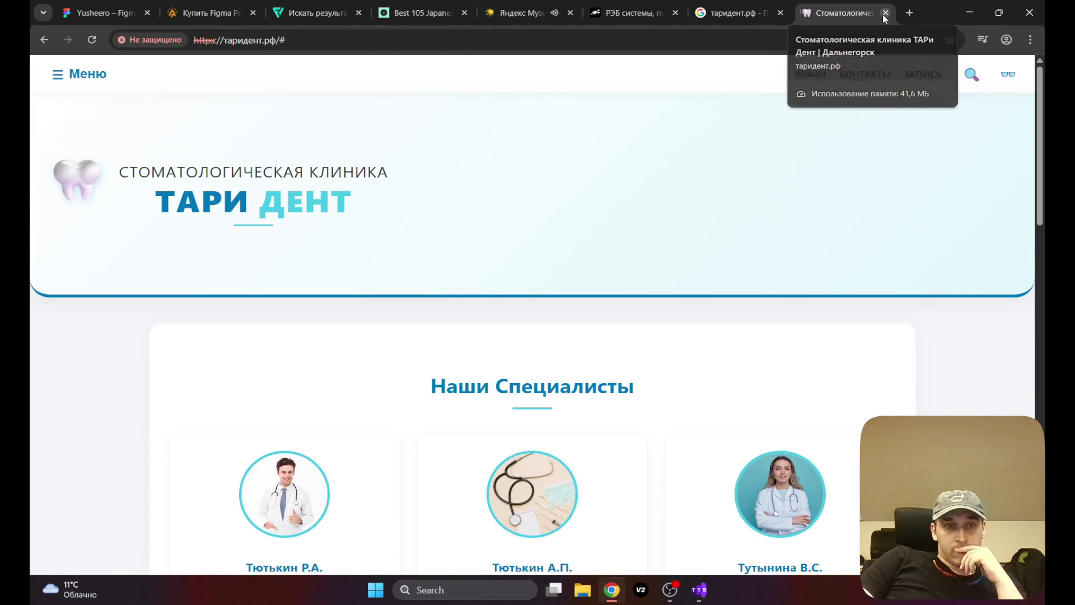
click(885, 13)
click(886, 13)
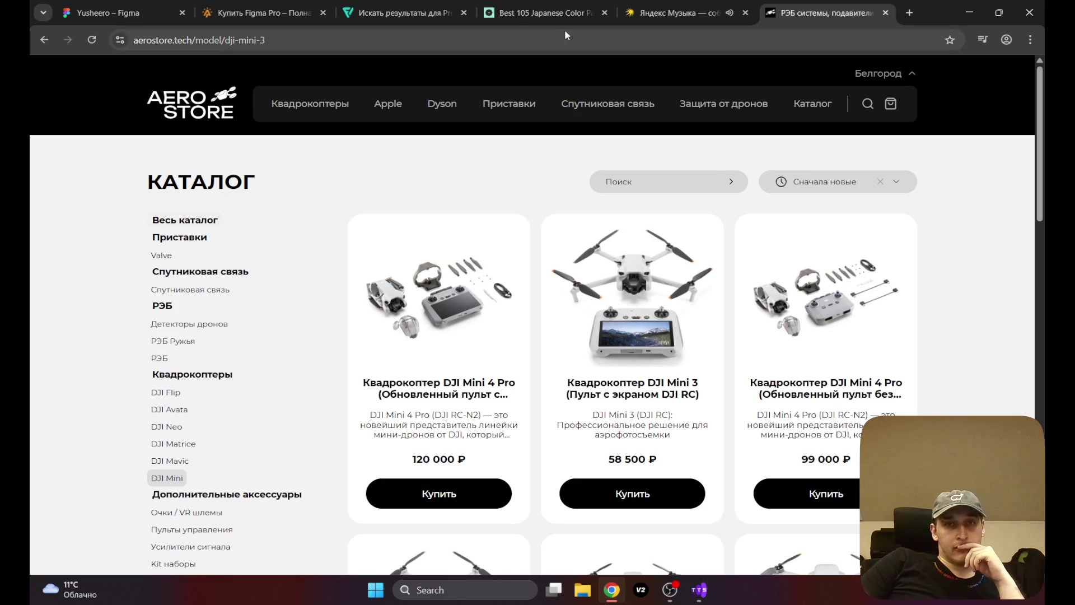
Step: Glance at OBS, then return to Chrome's Figma tab showing the main menu mockup
click(676, 597)
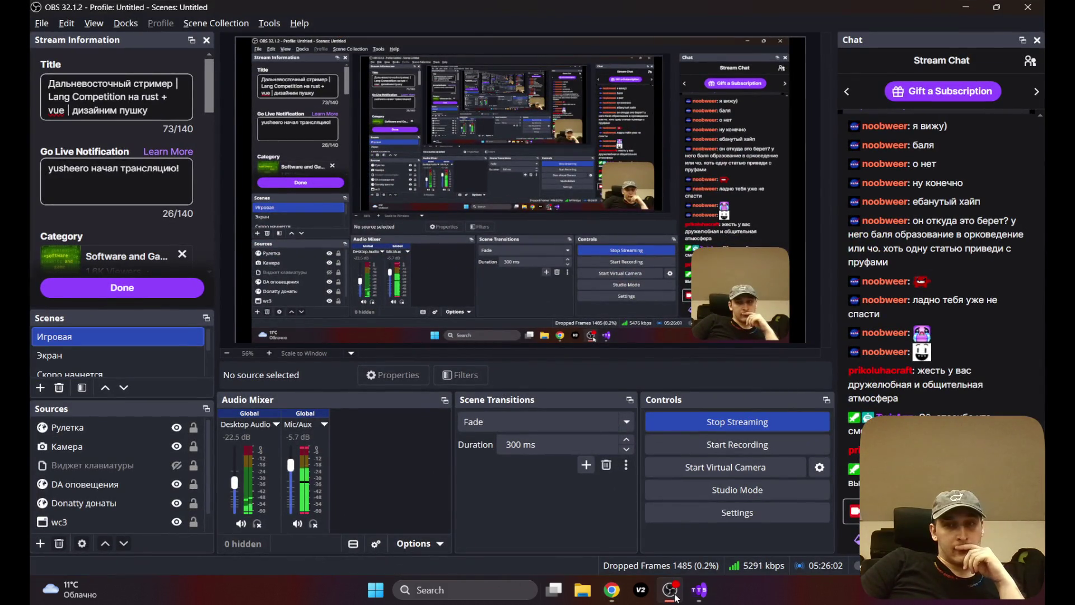
click(676, 597)
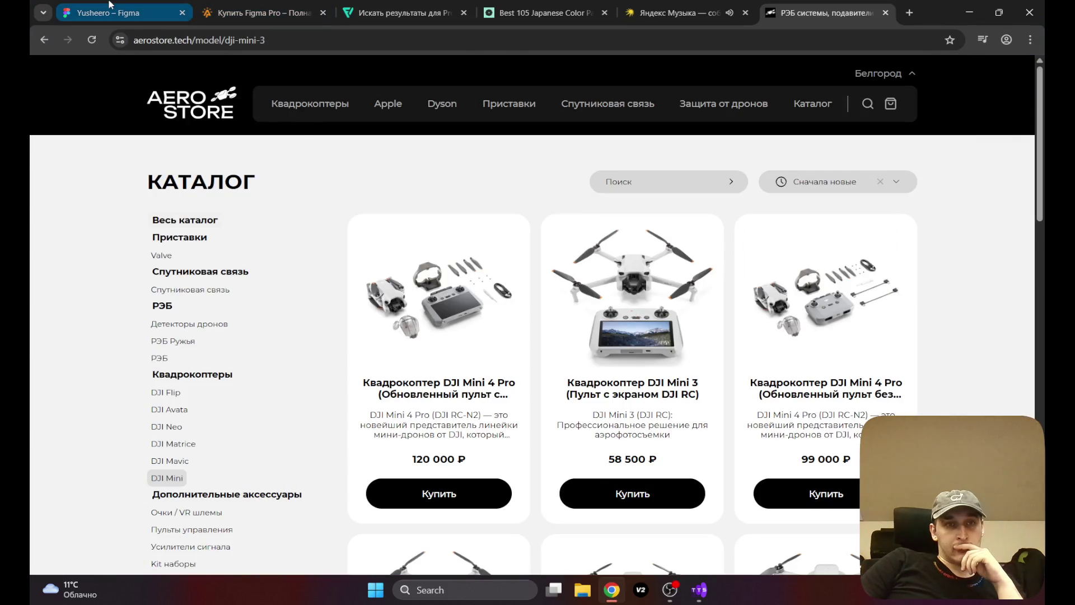
click(110, 5)
mouse_move(425, 285)
mouse_down()
mouse_move(413, 283)
mouse_move(449, 288)
mouse_up()
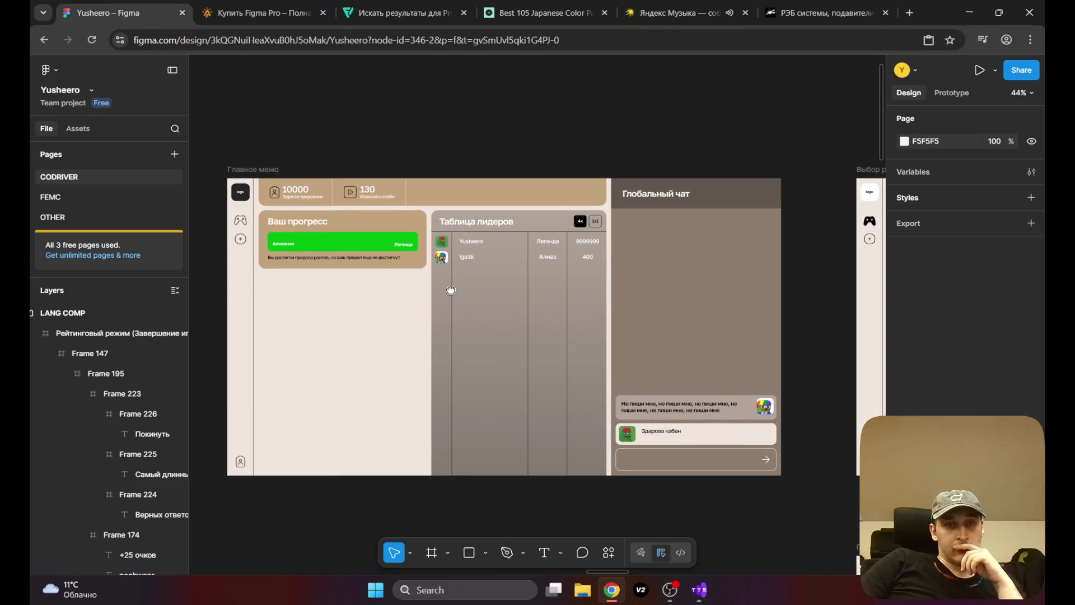
Step: Pan across the mockups from main menu to ranked answer stage, then switch to the AeroStore tab
scroll(452, 291, down, 2)
scroll(453, 292, up, 2)
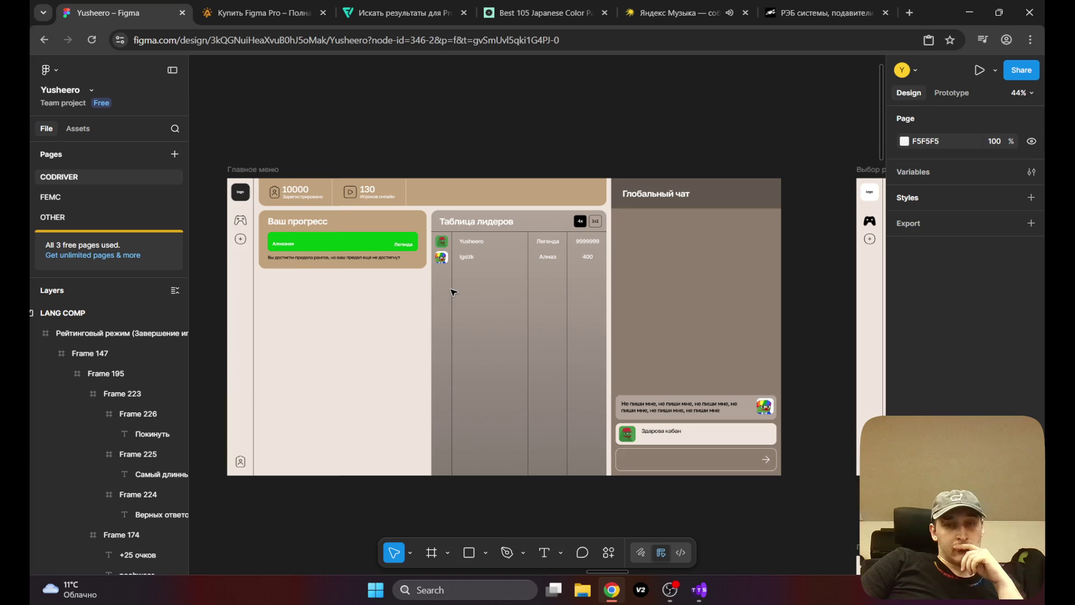
scroll(454, 291, down, 1)
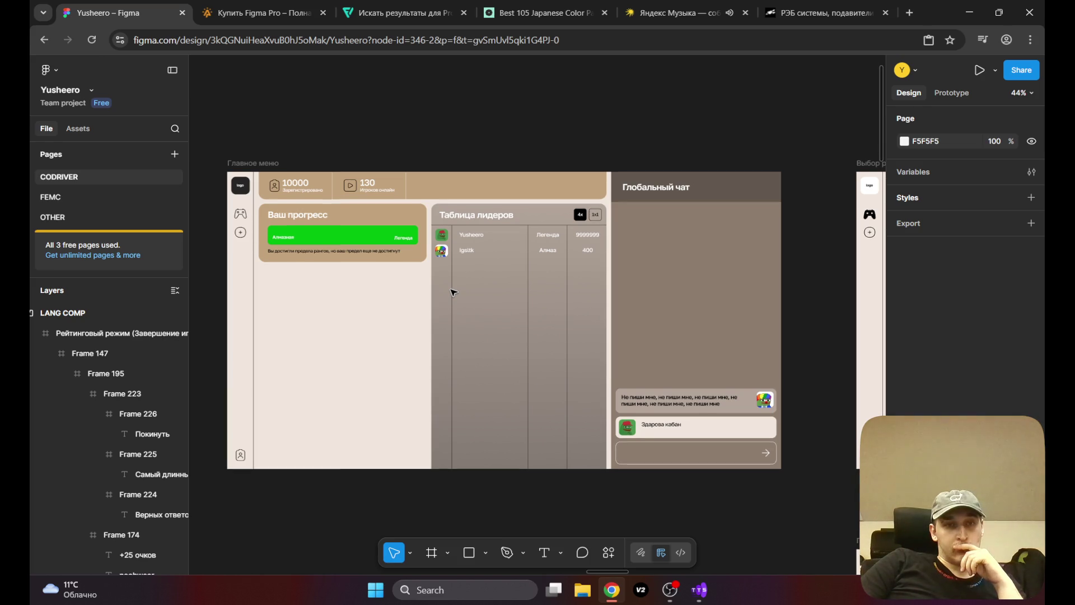
drag(605, 573, 643, 573)
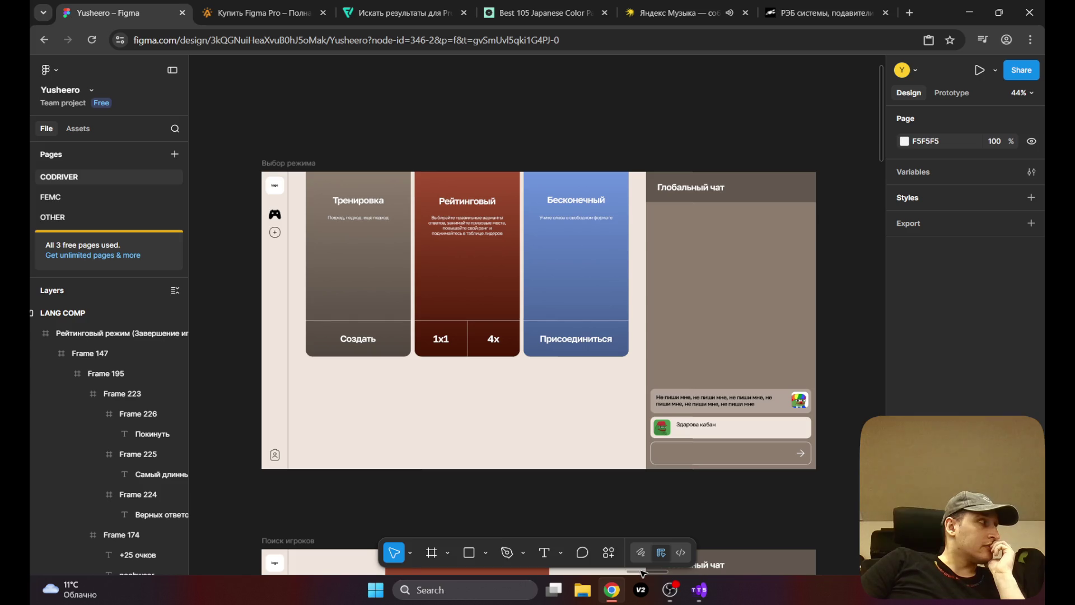
drag(643, 572, 685, 570)
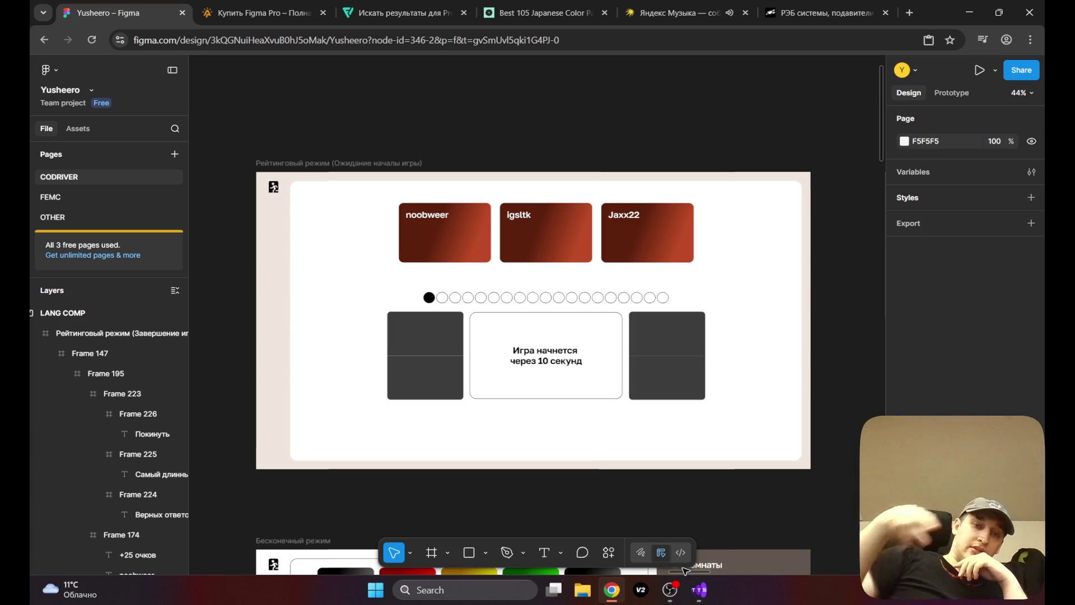
scroll(592, 411, down, 1)
scroll(537, 385, down, 2)
scroll(537, 385, up, 2)
drag(684, 572, 724, 566)
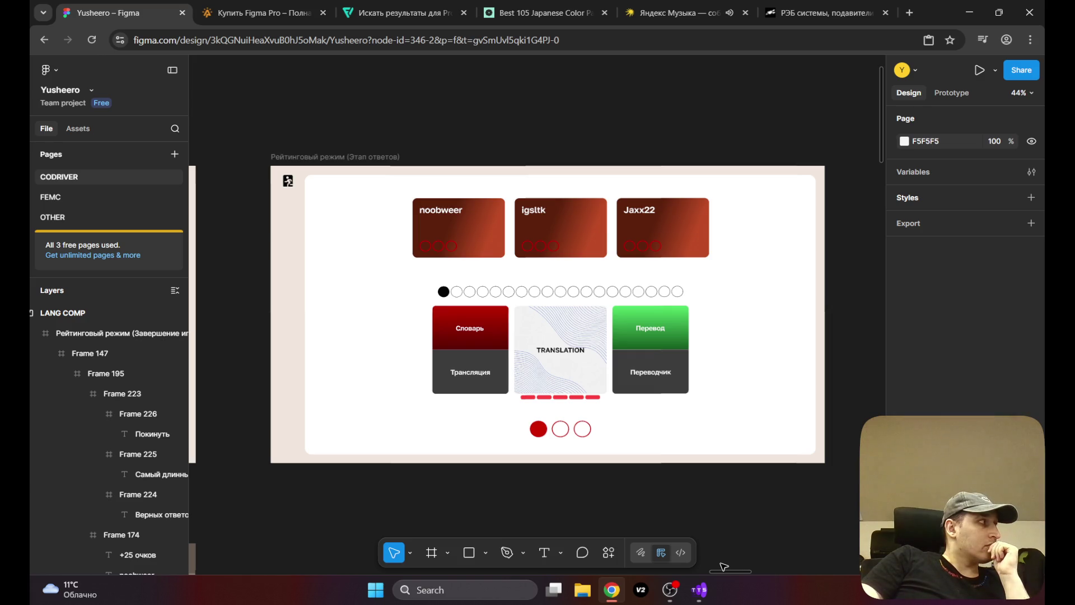
mouse_move(724, 567)
mouse_down()
mouse_move(767, 561)
mouse_move(726, 555)
mouse_up()
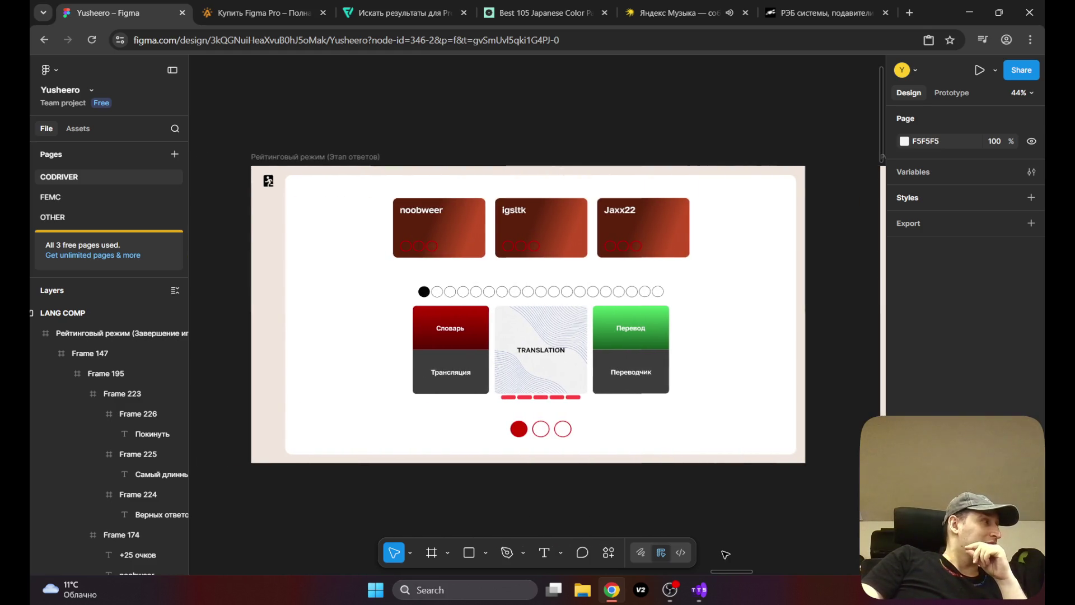
drag(726, 555, 727, 553)
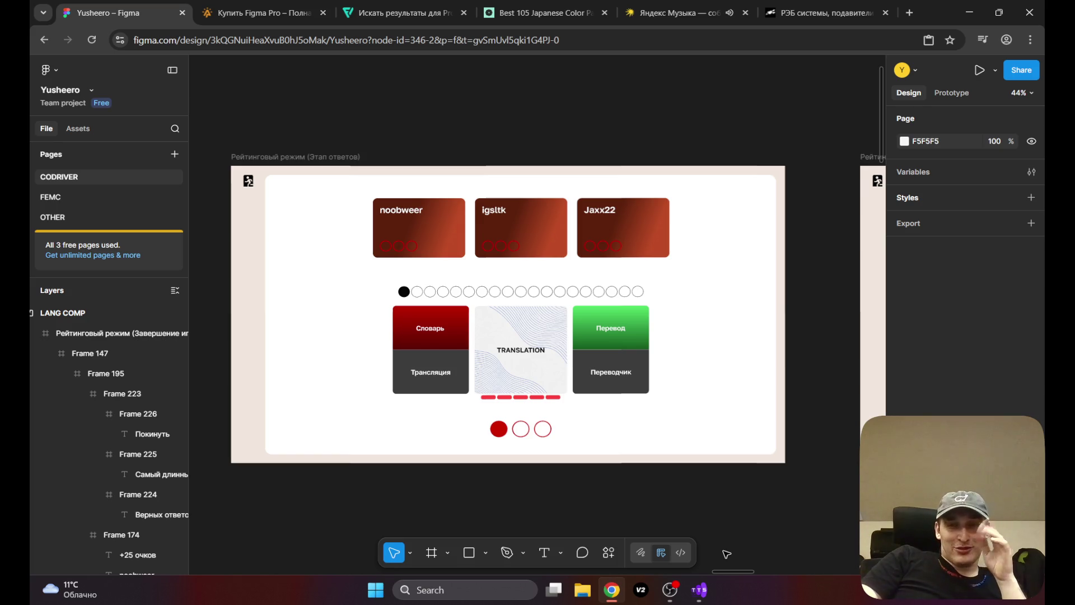
click(824, 13)
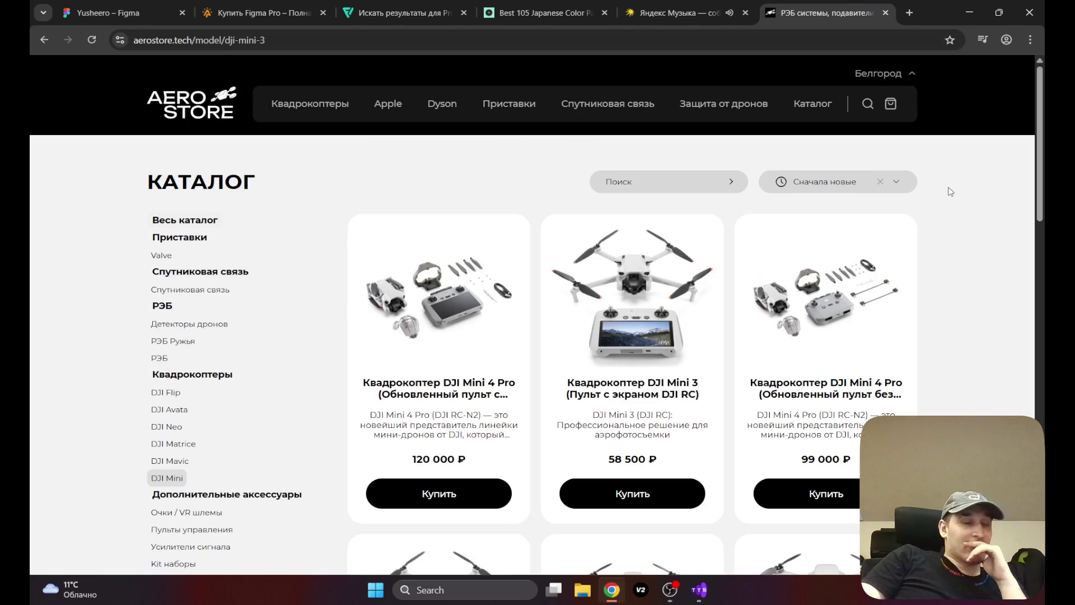
Step: Open the Aero Store city selector and scroll through the list of cities
click(912, 78)
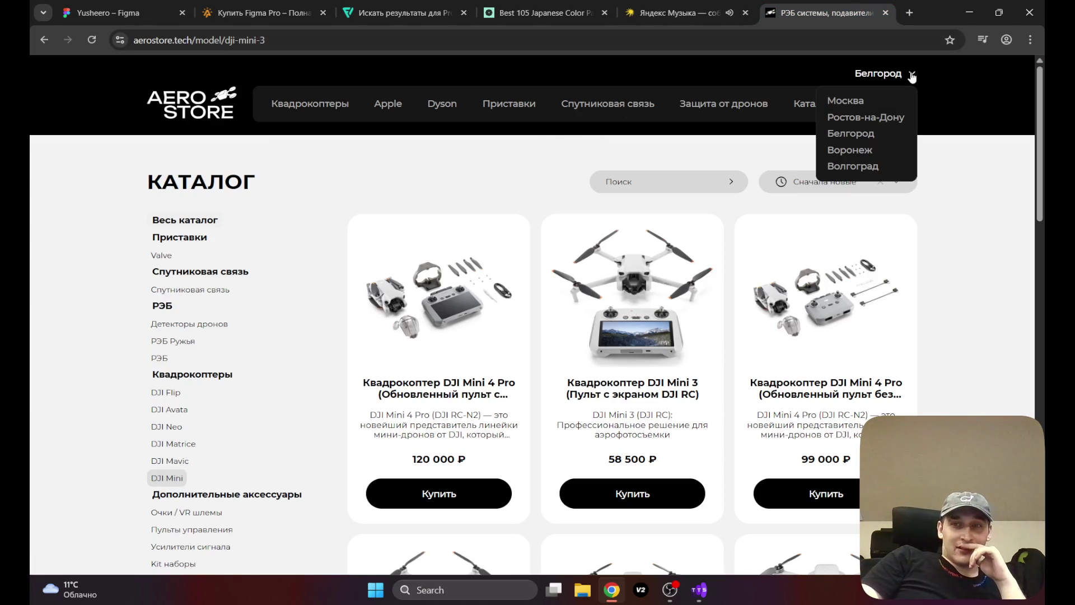
scroll(965, 178, down, 8)
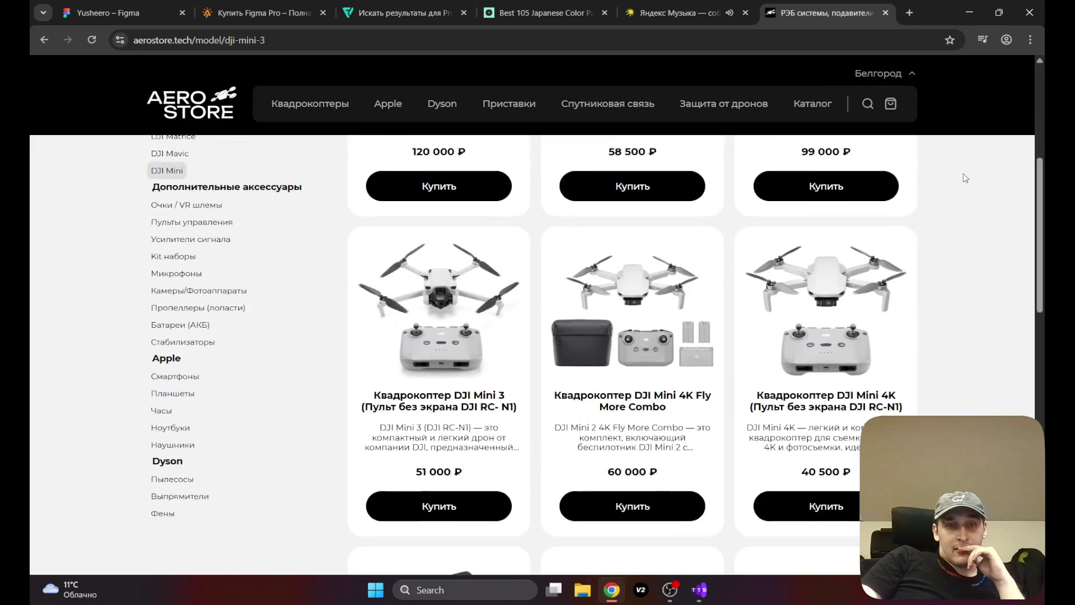
scroll(965, 178, down, 5)
scroll(965, 178, up, 15)
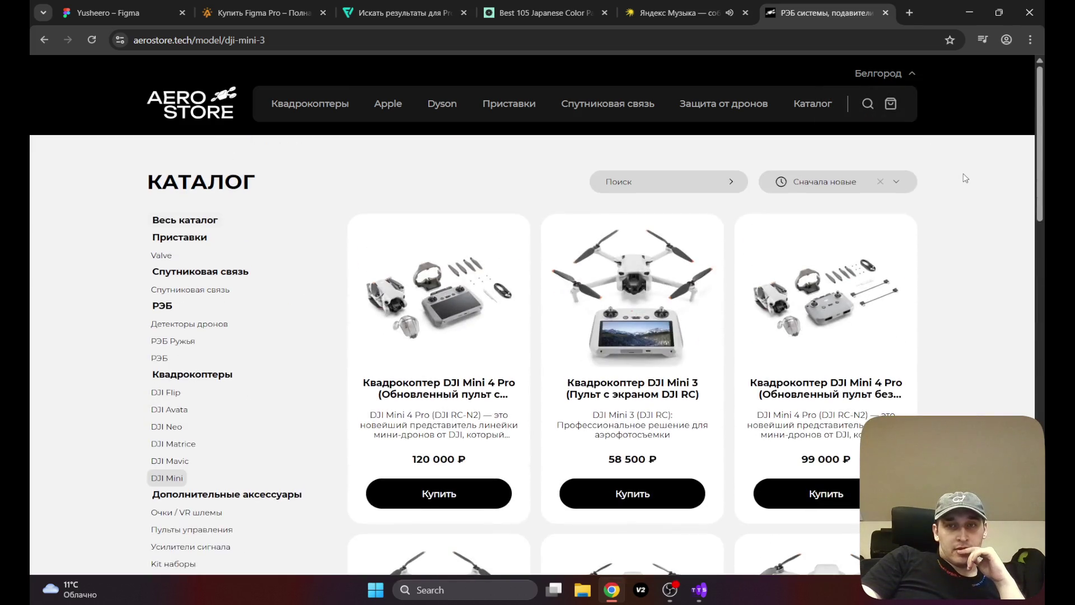
Step: Go back to the AeroStore home page and review its drone grid, Новинки, Почему мы? and Скидки sections
click(238, 106)
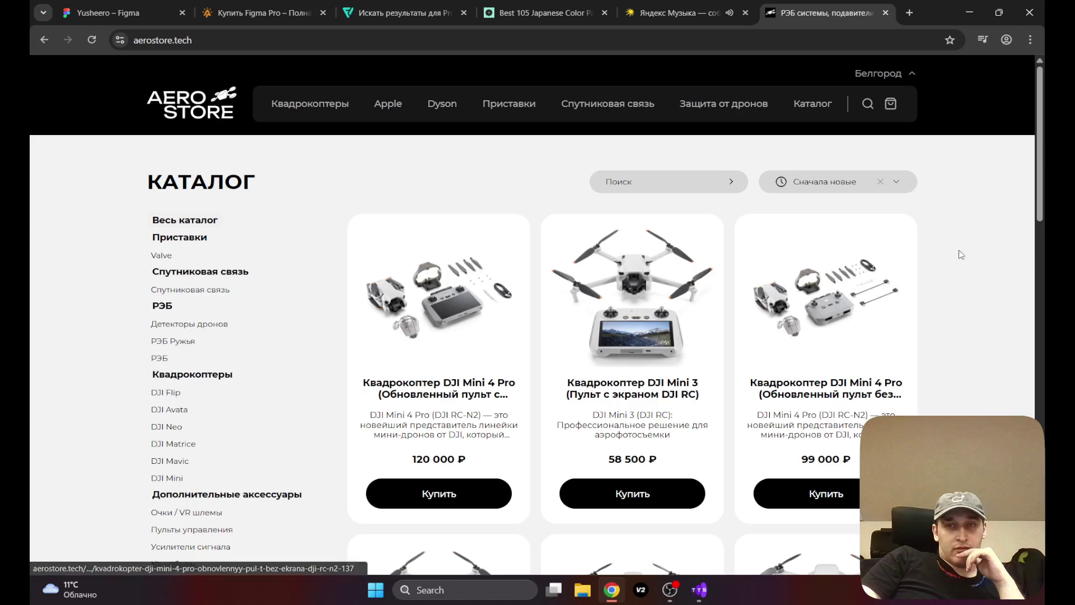
scroll(965, 280, down, 6)
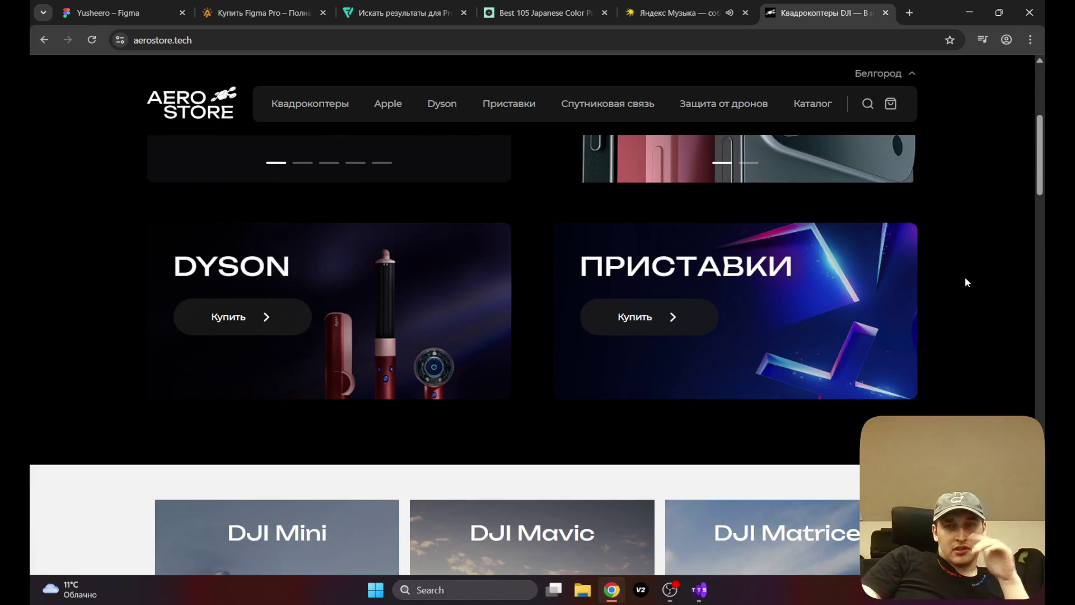
scroll(965, 279, down, 10)
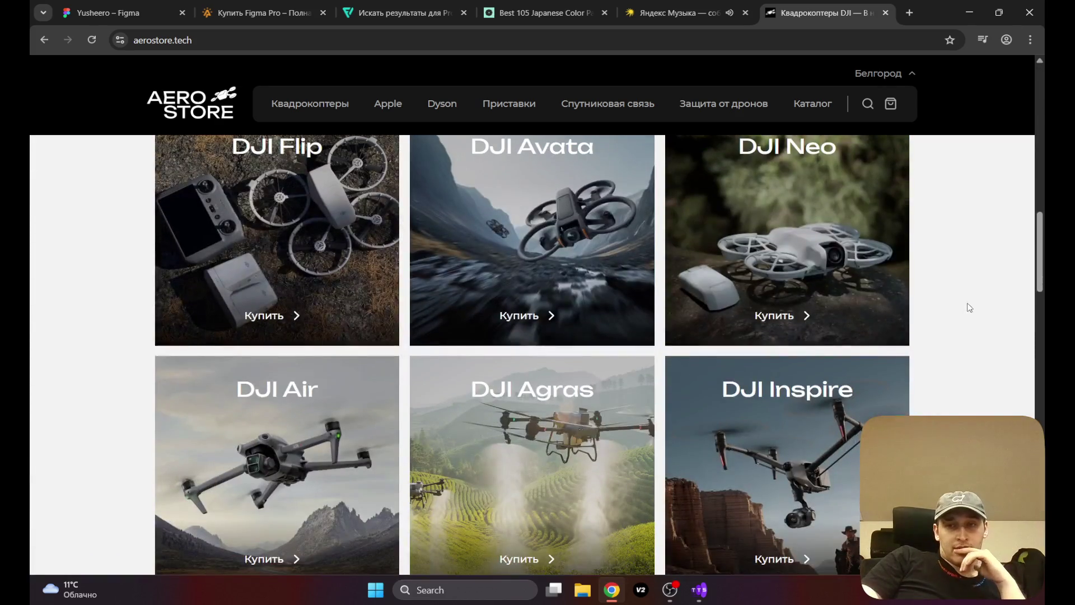
scroll(970, 310, down, 20)
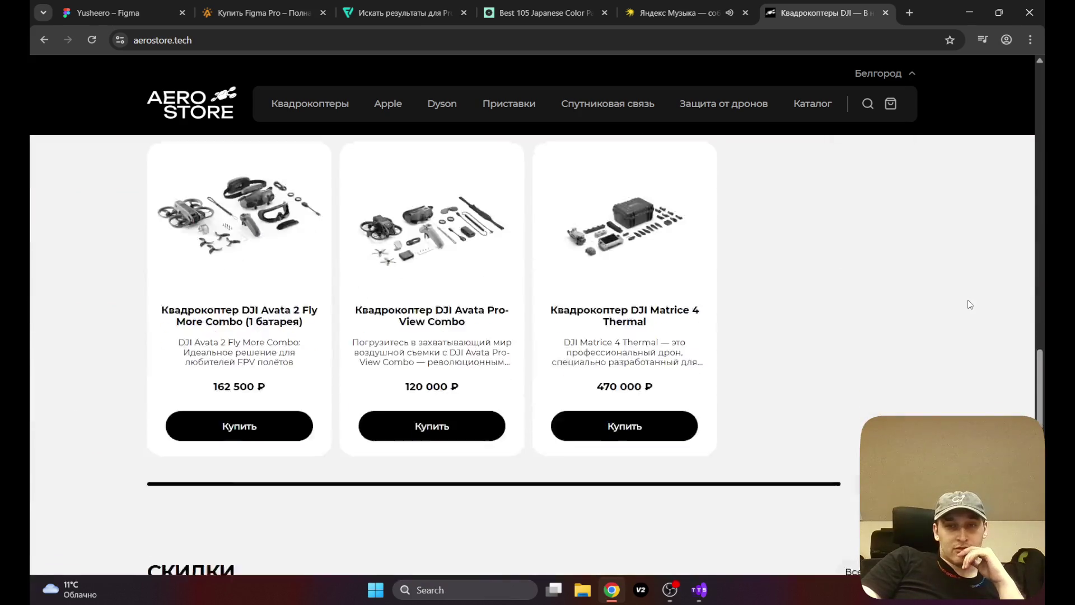
scroll(968, 301, up, 11)
scroll(968, 300, down, 4)
scroll(964, 301, down, 5)
scroll(965, 305, down, 1)
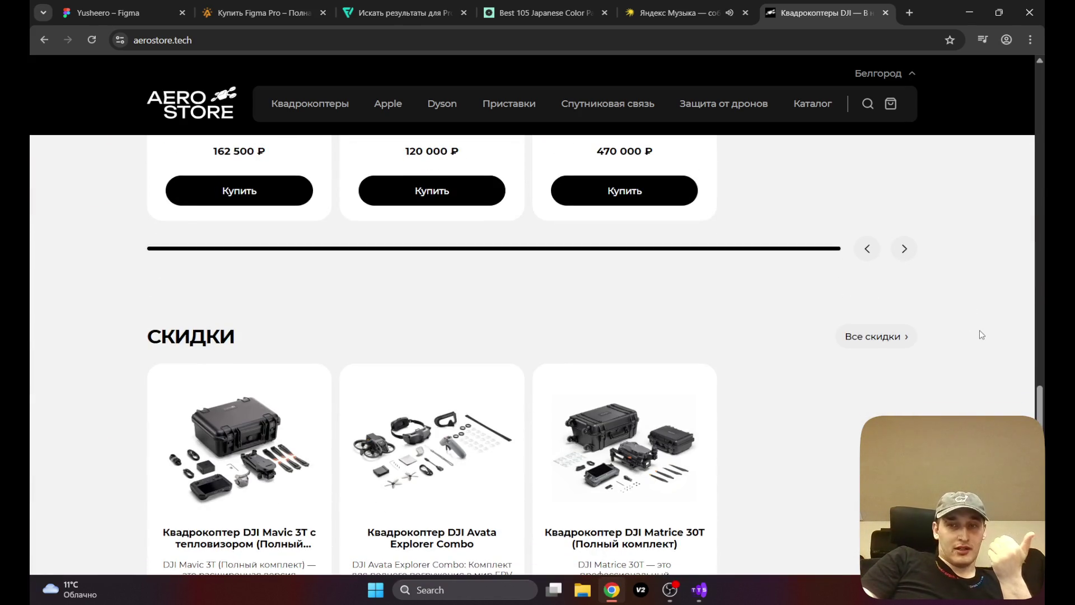
scroll(977, 336, up, 11)
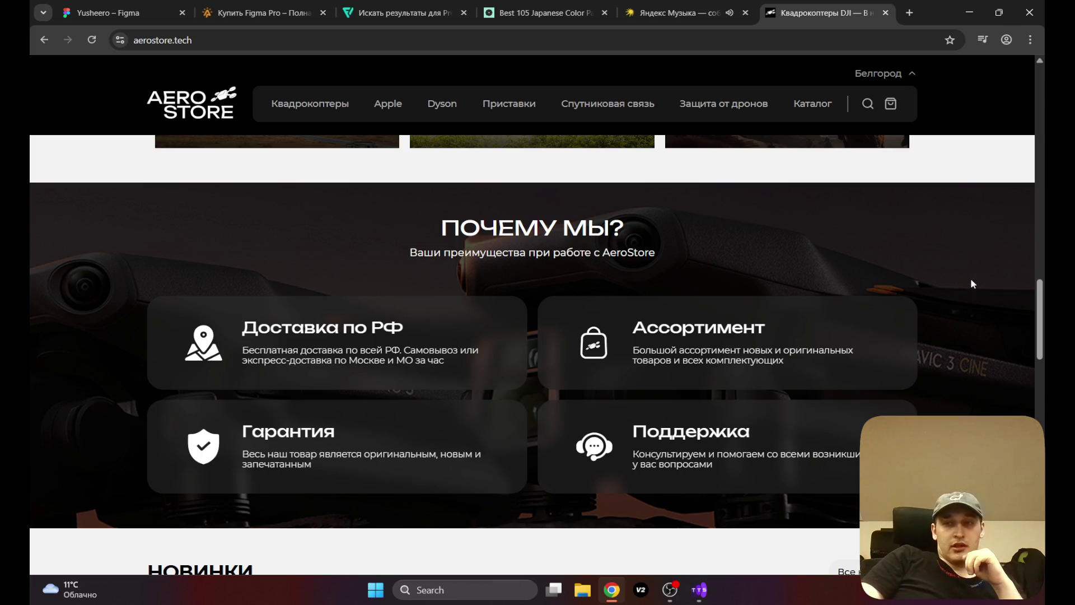
scroll(977, 300, up, 9)
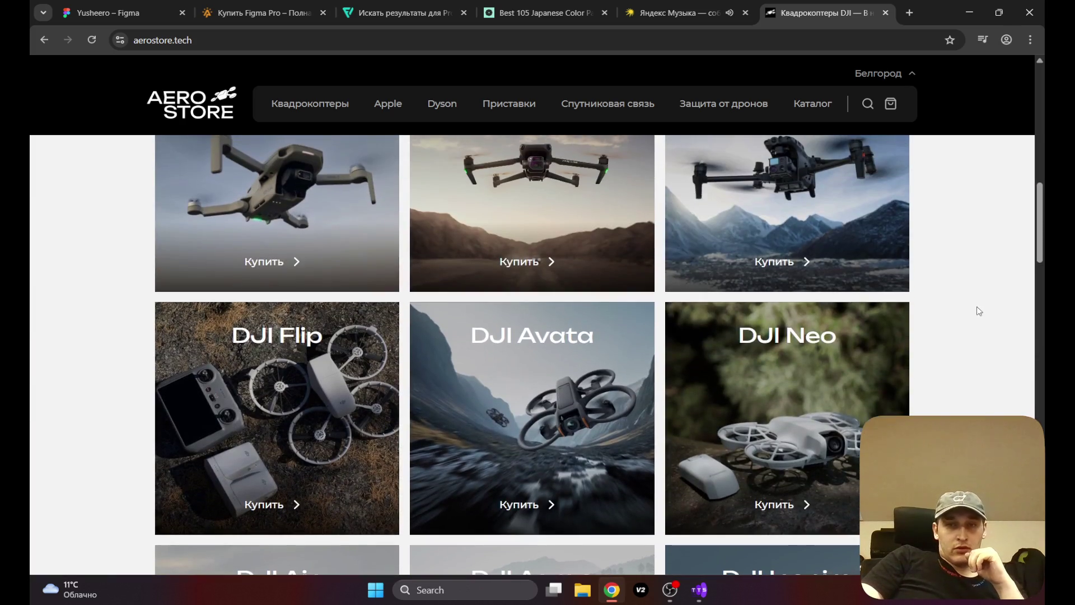
scroll(977, 311, up, 10)
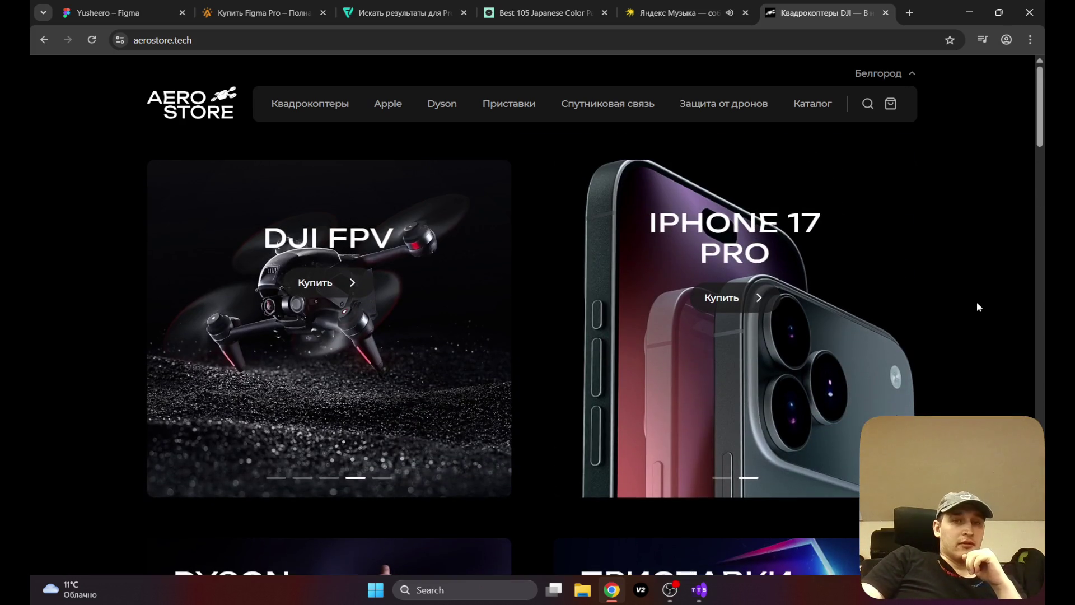
scroll(973, 312, down, 6)
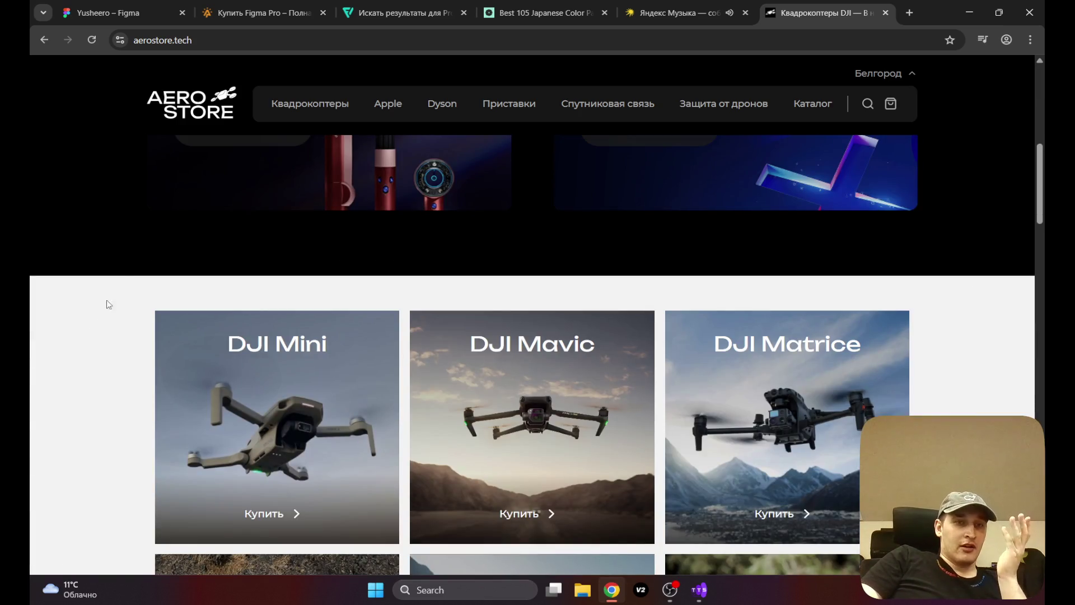
scroll(90, 338, down, 8)
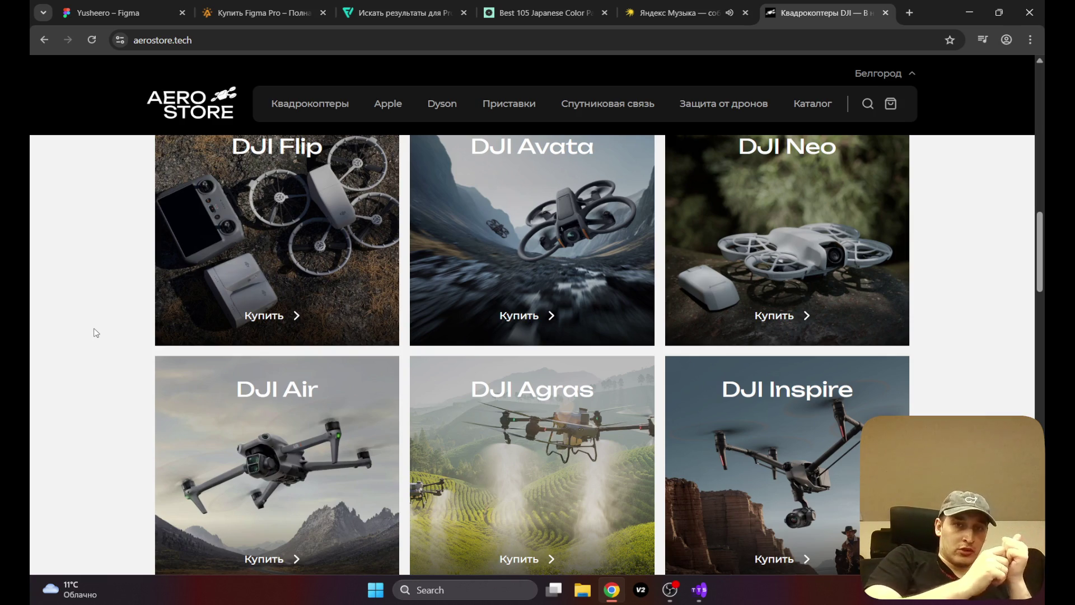
scroll(493, 405, up, 10)
scroll(941, 386, down, 15)
scroll(511, 297, down, 10)
scroll(512, 285, down, 3)
scroll(511, 285, down, 9)
scroll(448, 350, up, 2)
scroll(448, 350, down, 2)
scroll(448, 342, up, 14)
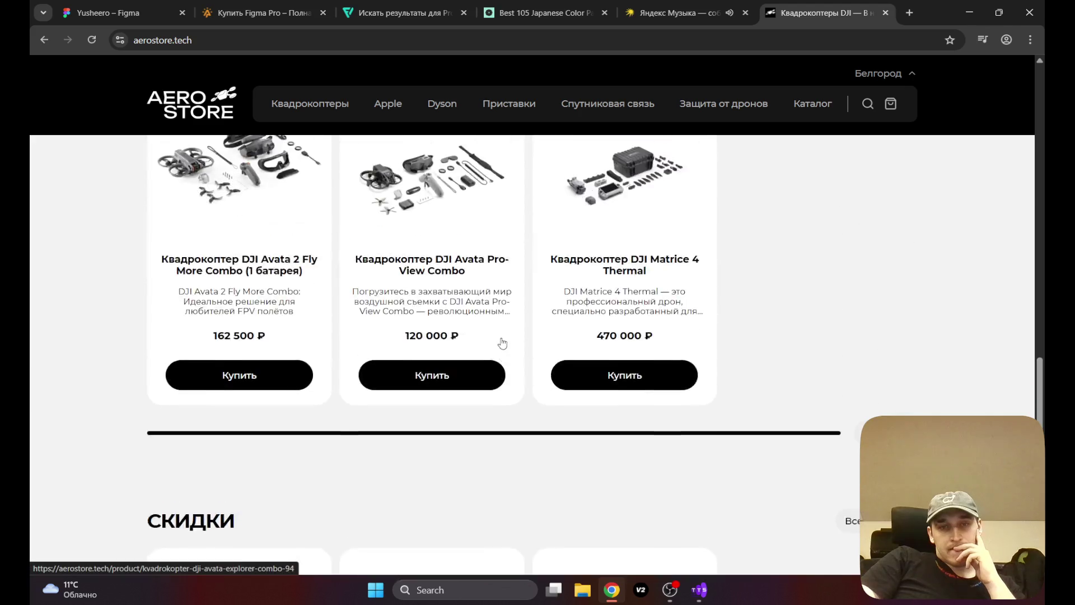
scroll(502, 343, up, 10)
scroll(530, 325, up, 15)
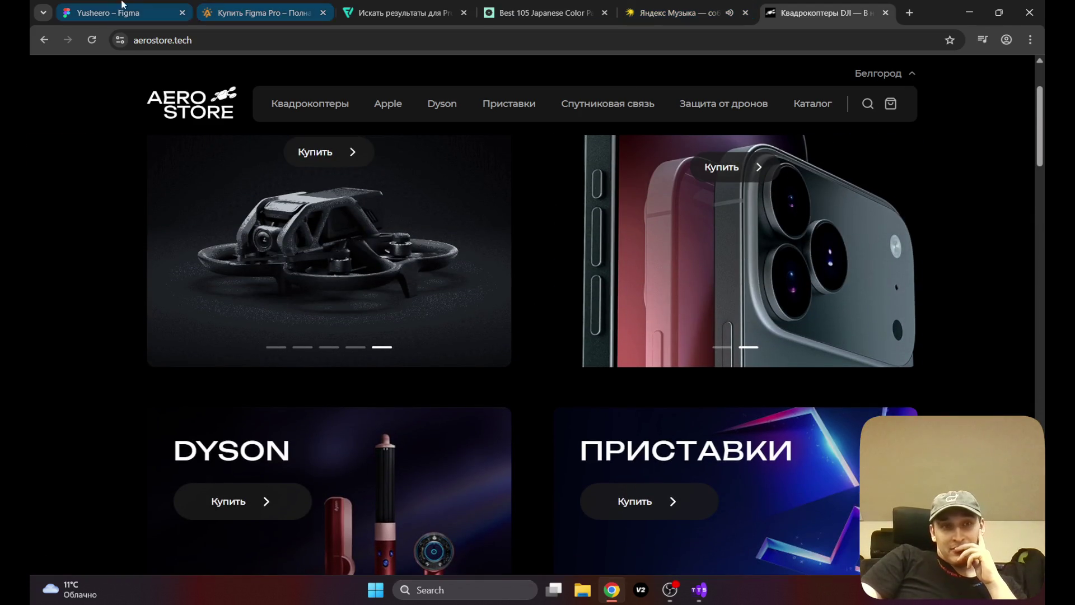
click(135, 5)
Step: Pan the canvas to the Главное меню frame with its leaderboard and chat, and collapse the side panels
drag(317, 338, 717, 339)
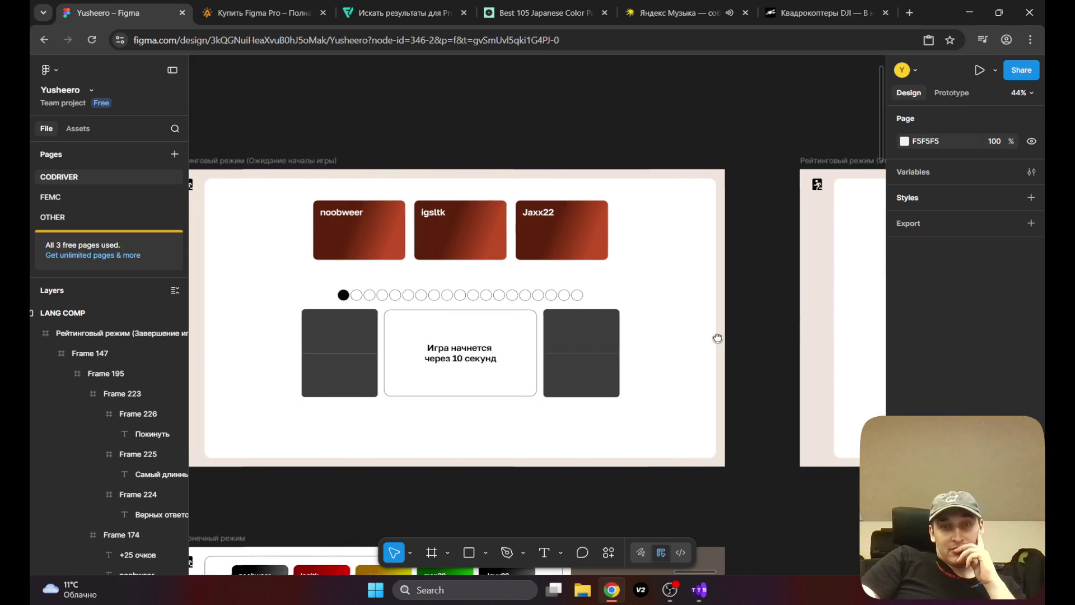
drag(647, 339, 679, 339)
drag(393, 341, 809, 365)
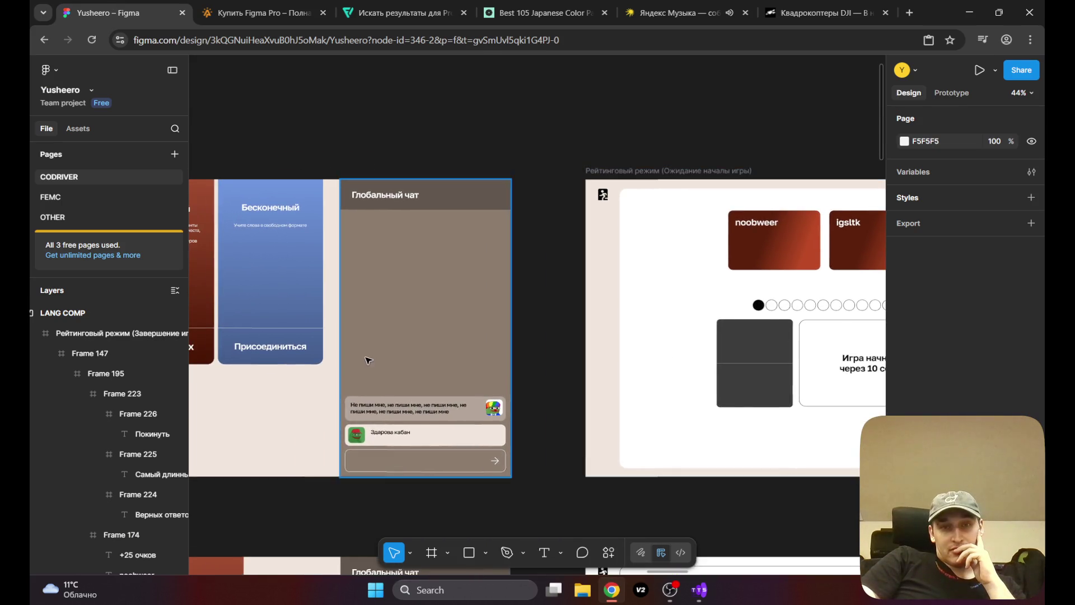
drag(369, 360, 754, 358)
drag(320, 344, 752, 347)
drag(437, 353, 525, 372)
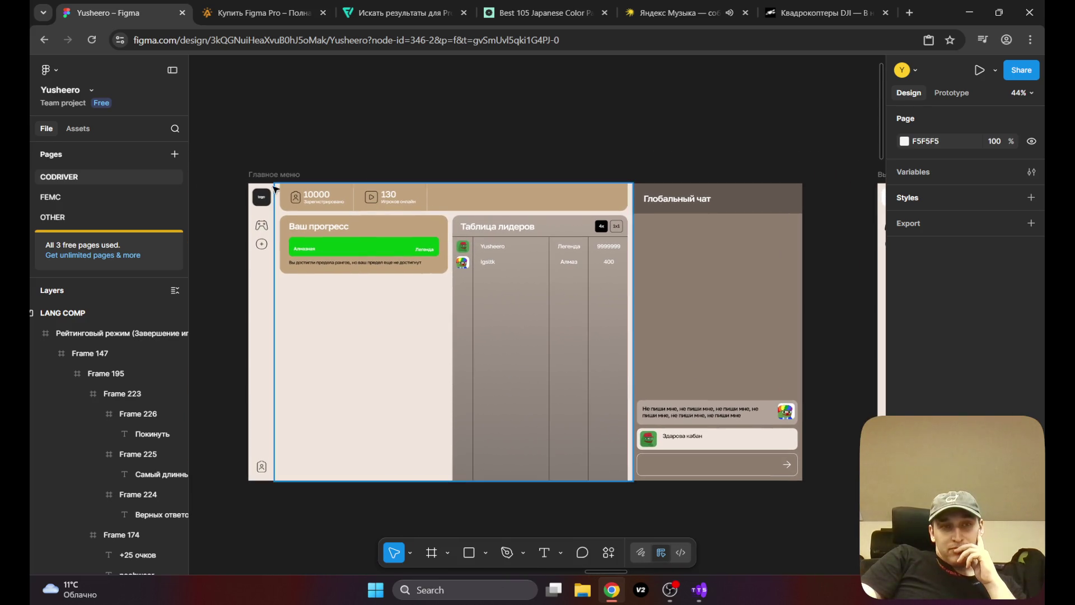
click(171, 69)
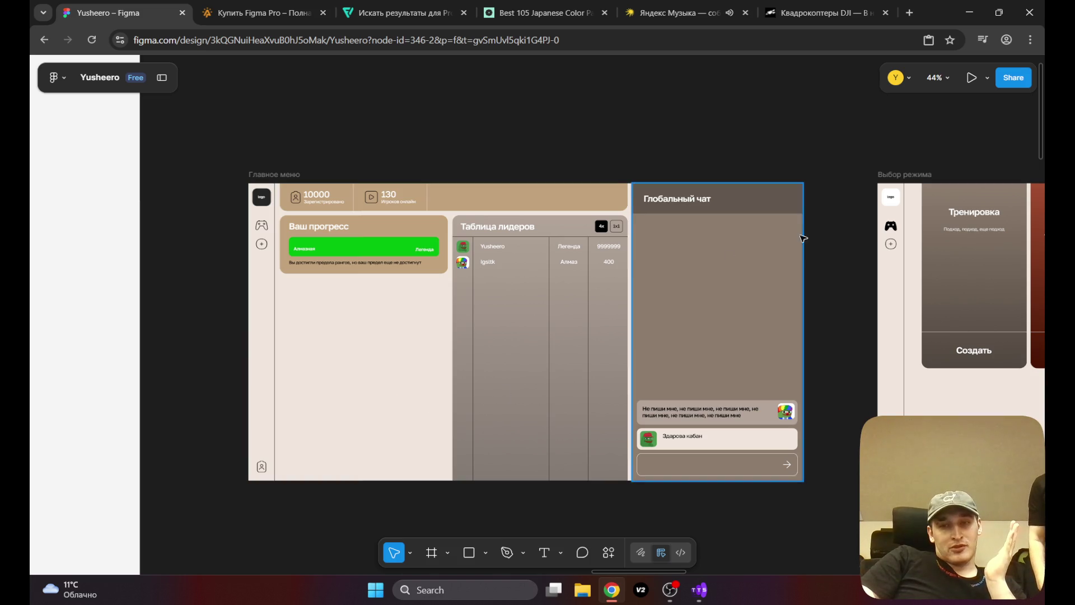
Step: Browse across the main menu, mode-select, player-search and ranked mockup frames
click(626, 299)
click(445, 127)
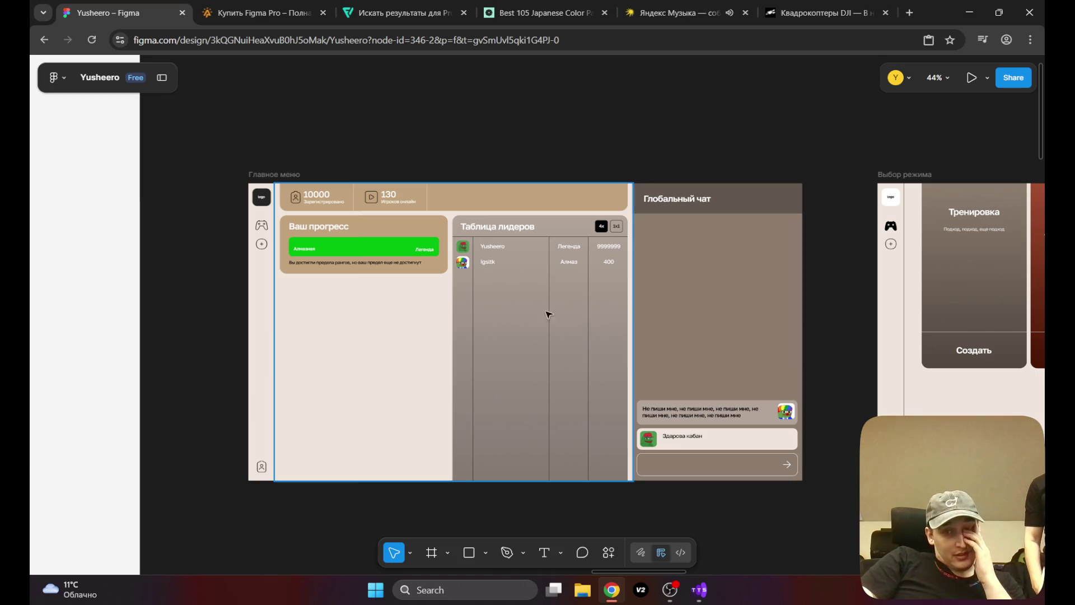
scroll(480, 306, down, 2)
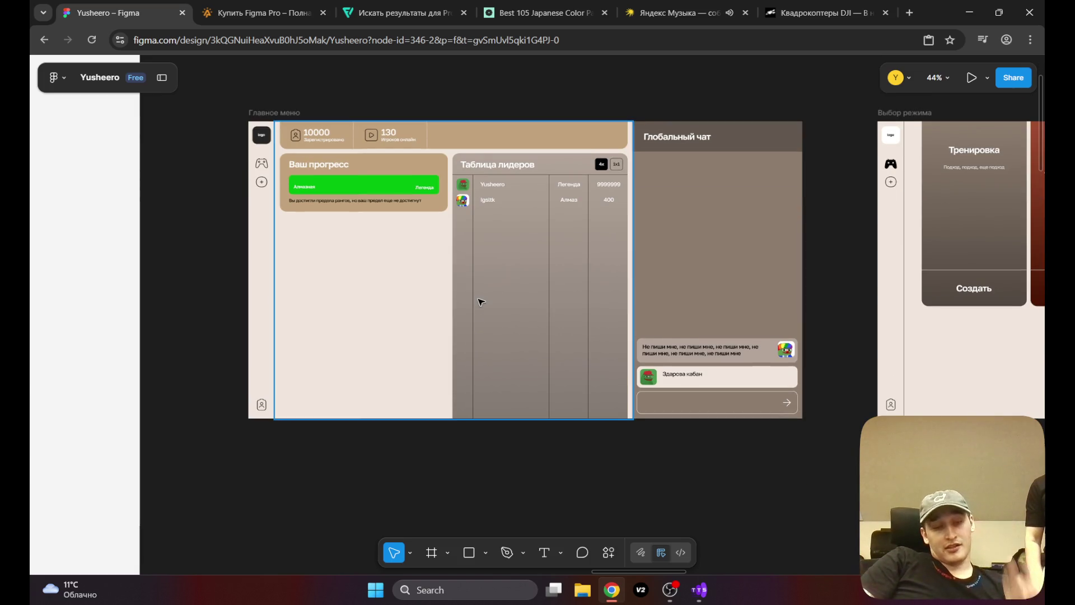
scroll(527, 294, down, 3)
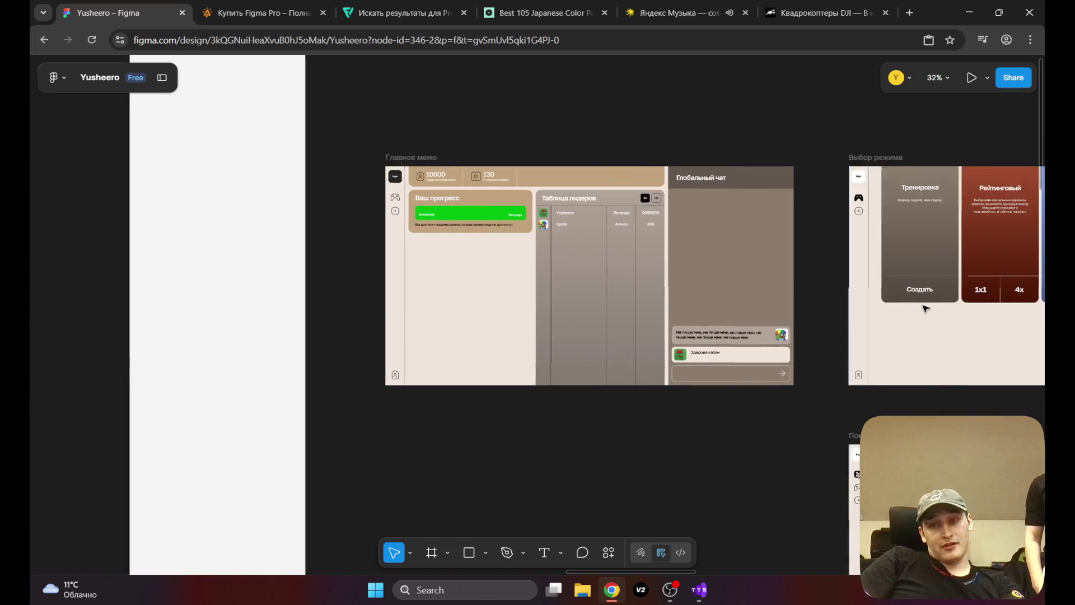
scroll(889, 302, right, 5)
scroll(876, 372, up, 5)
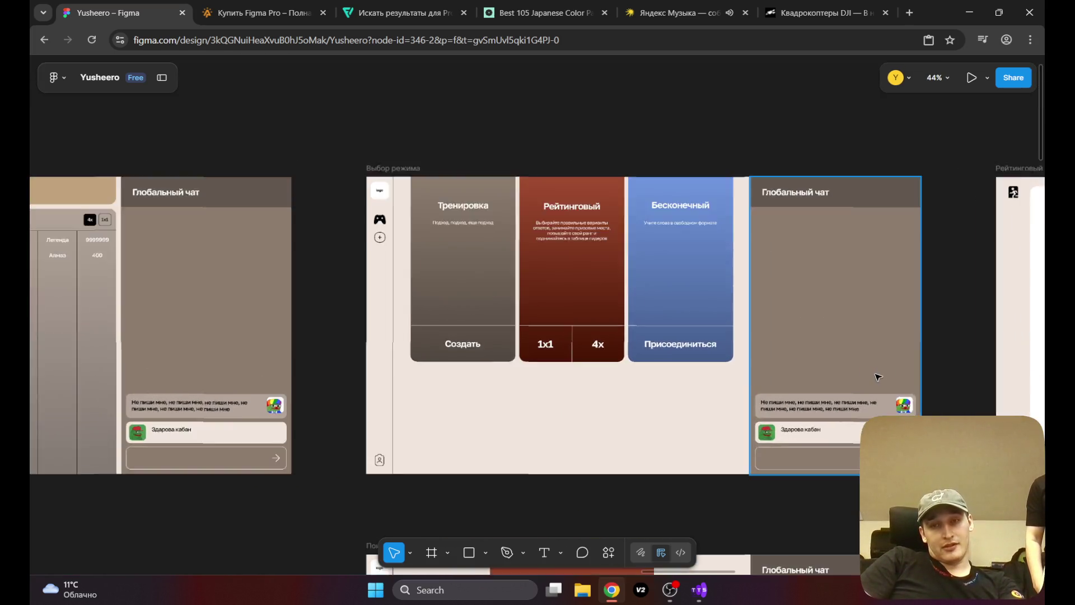
scroll(632, 319, down, 3)
scroll(644, 296, down, 5)
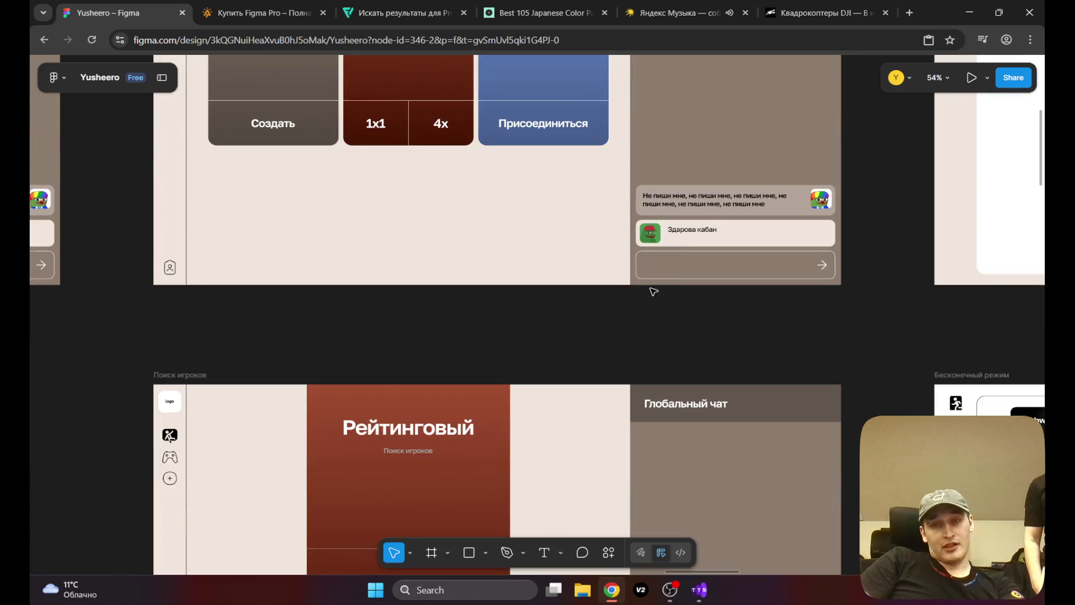
scroll(610, 258, down, 3)
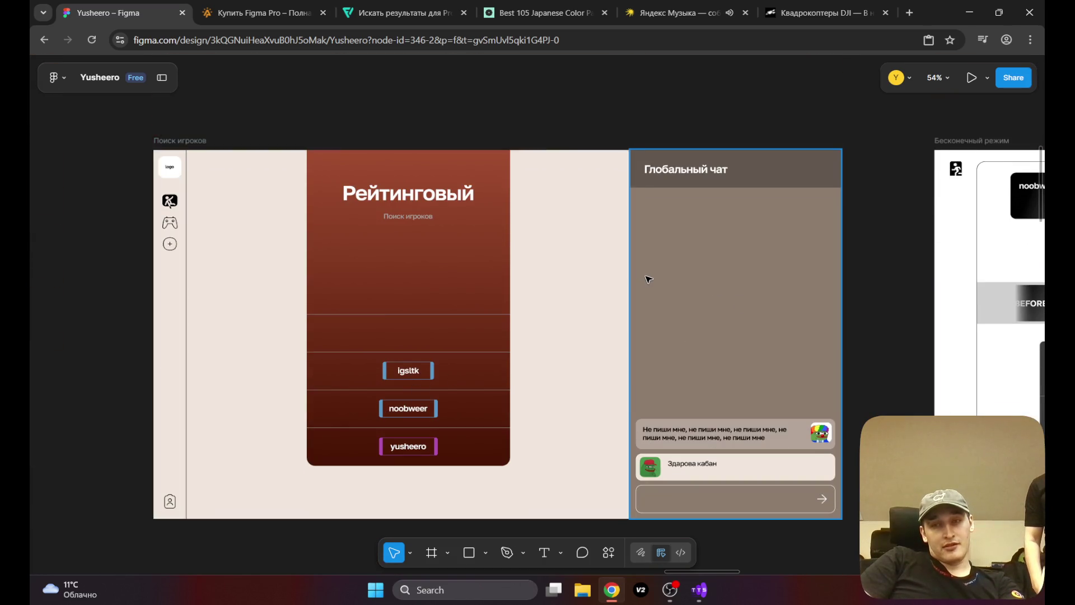
scroll(645, 278, down, 4)
scroll(648, 278, up, 5)
scroll(648, 279, right, 8)
scroll(588, 378, left, 4)
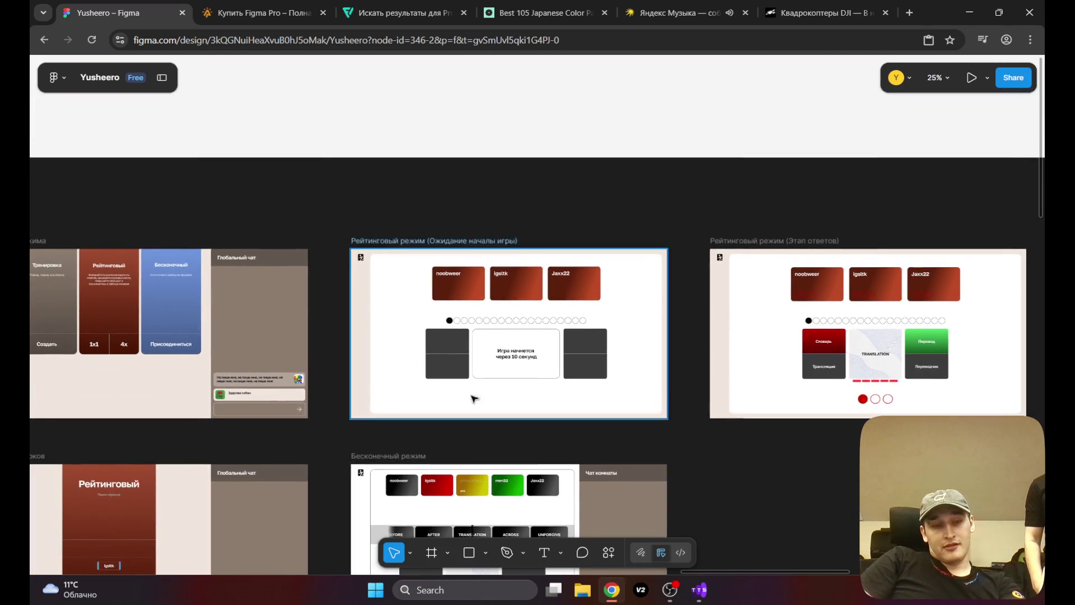
scroll(757, 359, up, 3)
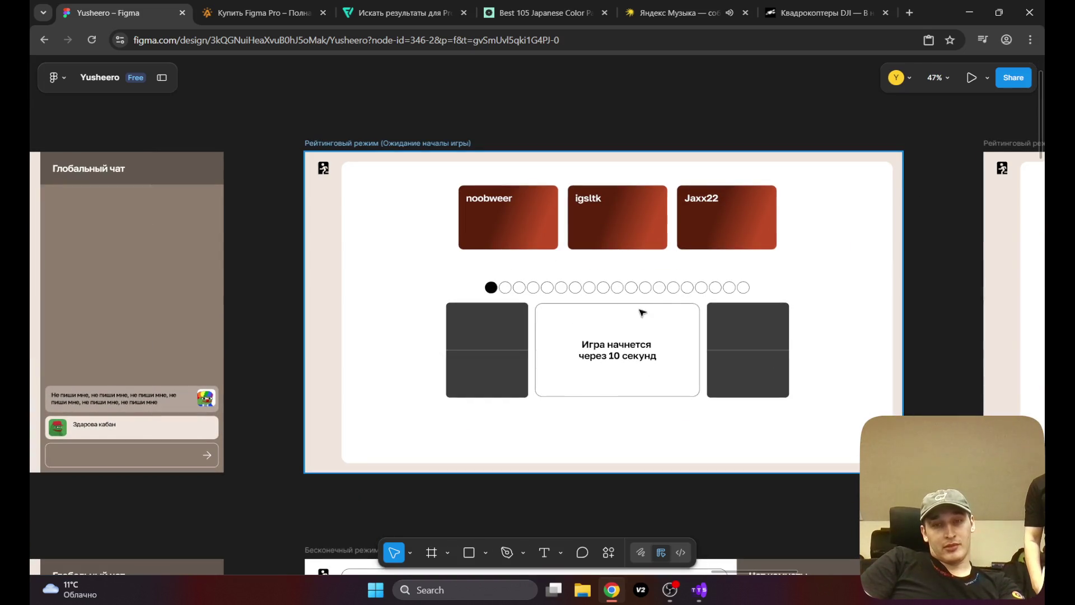
mouse_move(724, 571)
mouse_down()
mouse_move(883, 572)
mouse_move(757, 571)
mouse_up()
scroll(609, 441, down, 7)
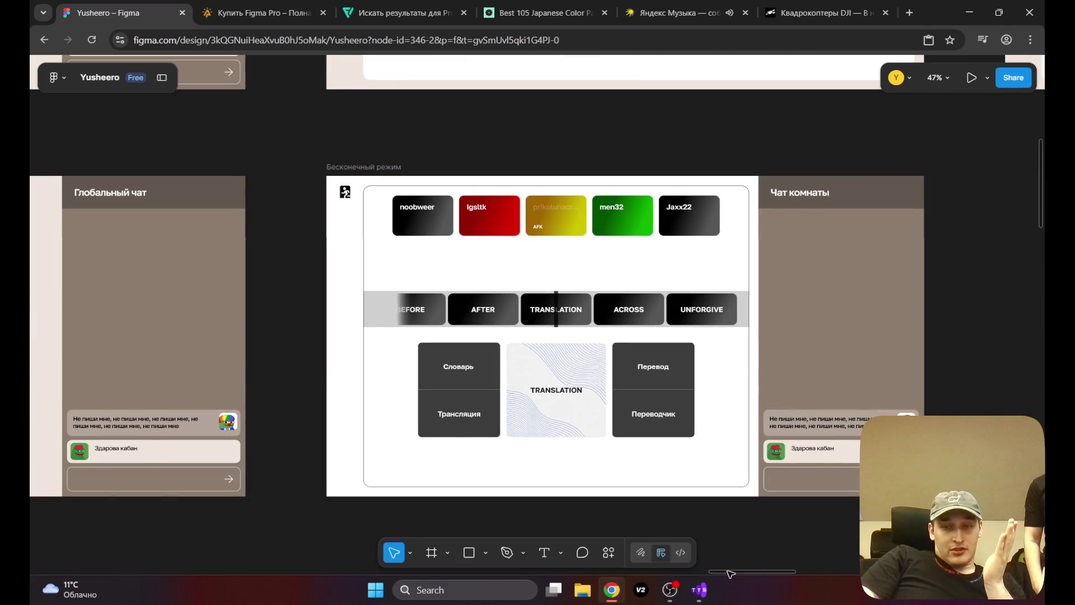
drag(729, 572, 614, 569)
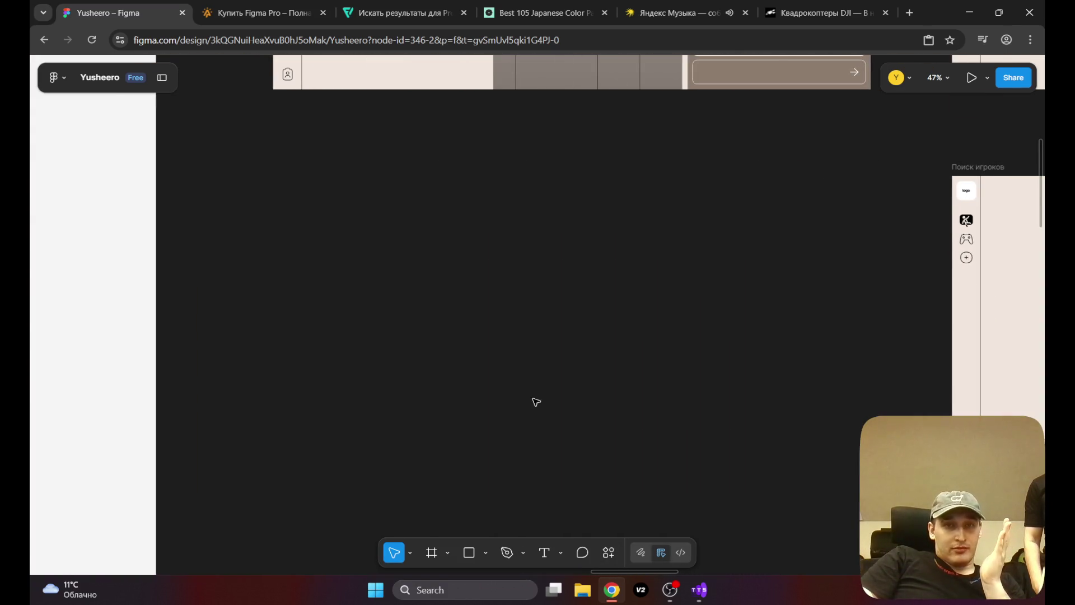
scroll(605, 404, up, 5)
scroll(605, 404, up, 2)
scroll(638, 403, down, 1)
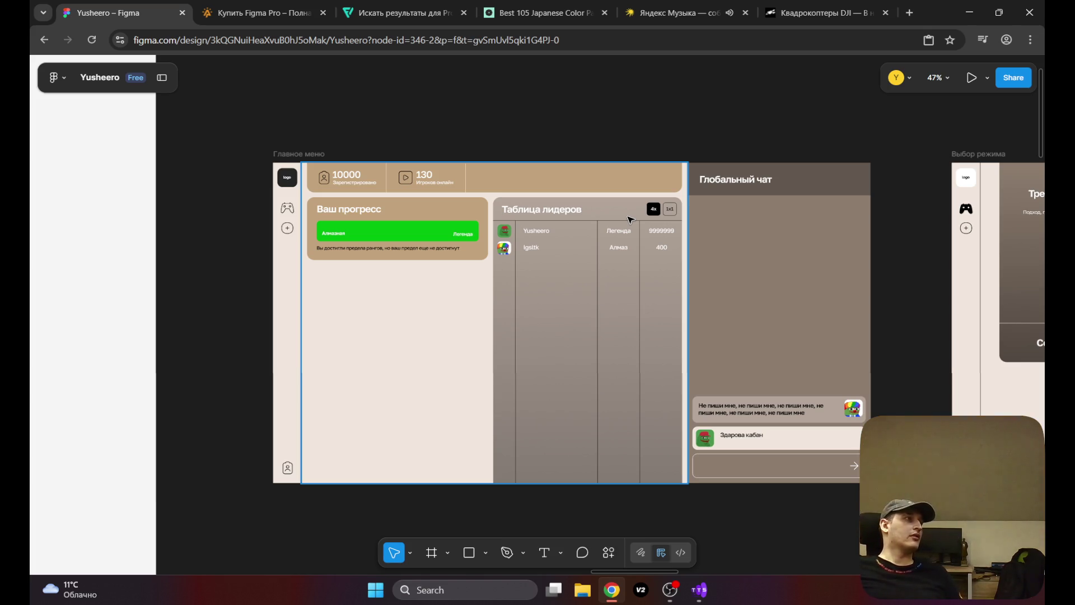
Step: Glance at OBS, then return to Figma and select the Главное меню section
click(681, 590)
click(681, 591)
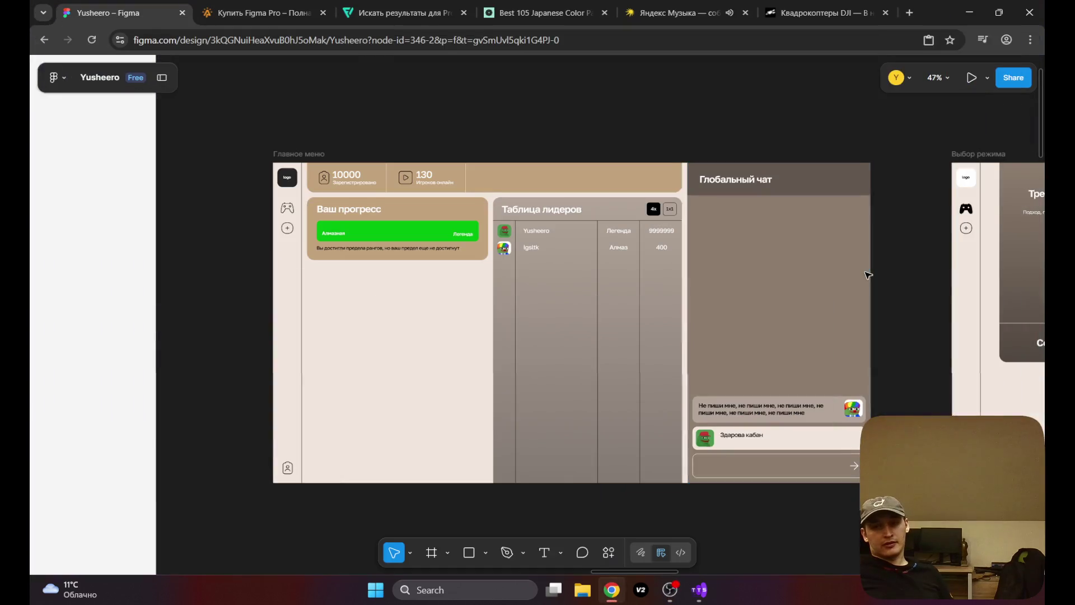
click(603, 126)
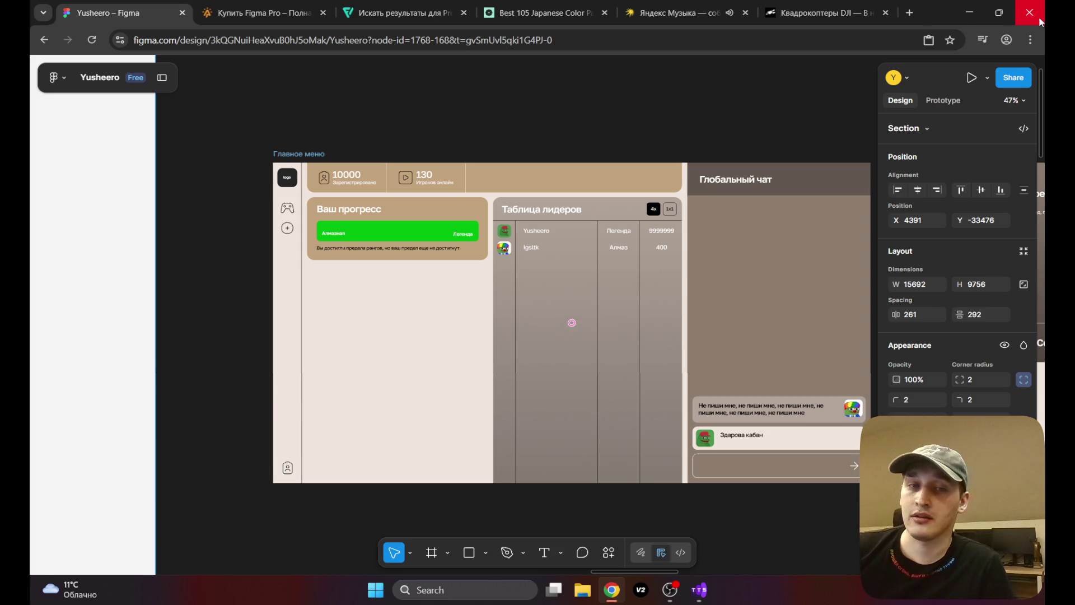
Step: Close the Aero Store shop tab and bring the OBS streaming window to the front
click(810, 7)
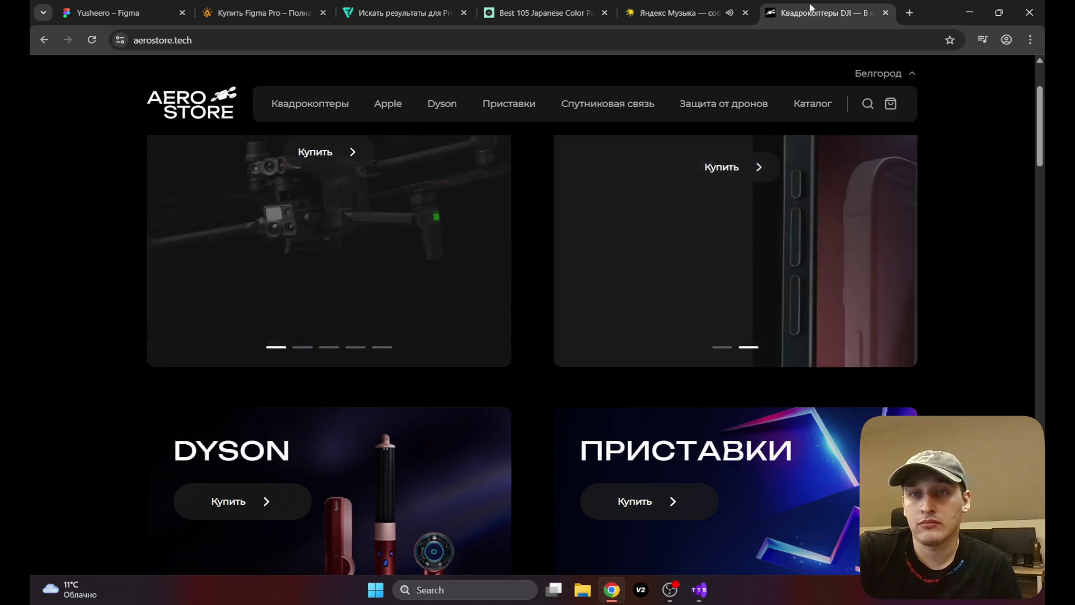
click(885, 13)
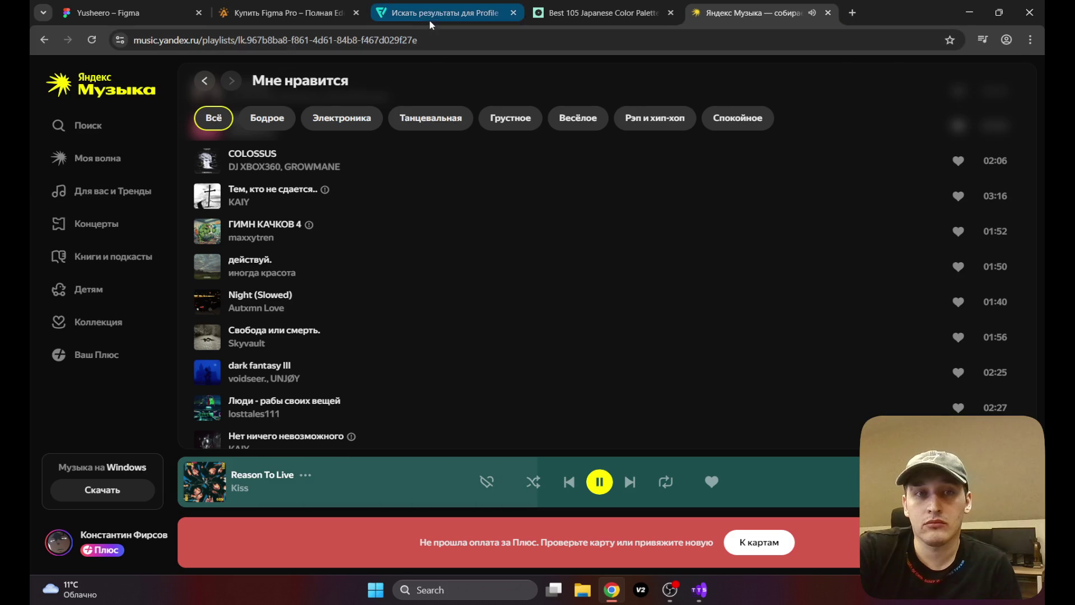
click(112, 13)
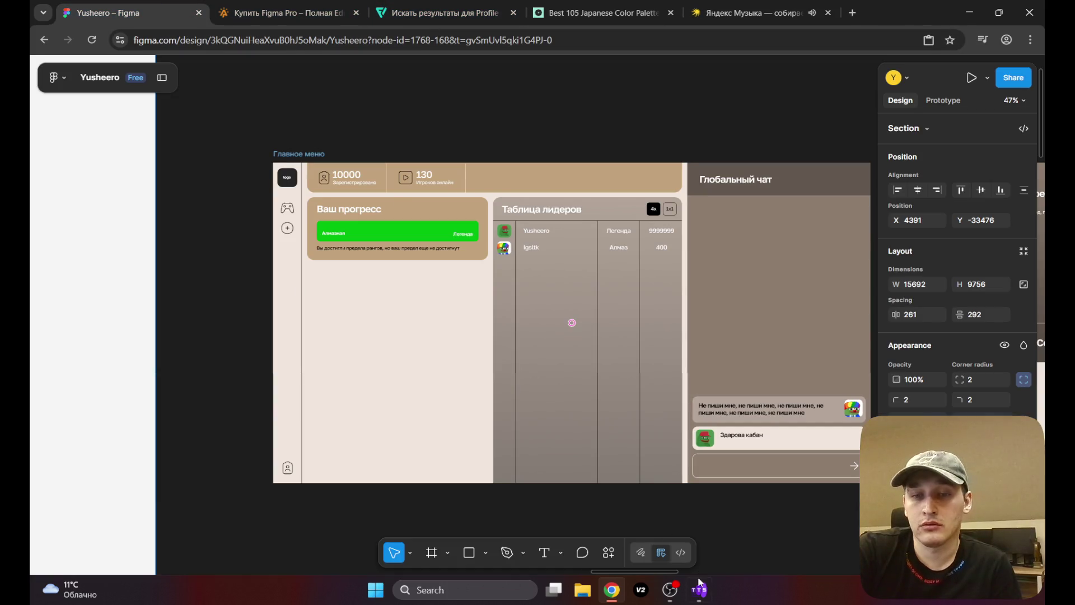
click(676, 591)
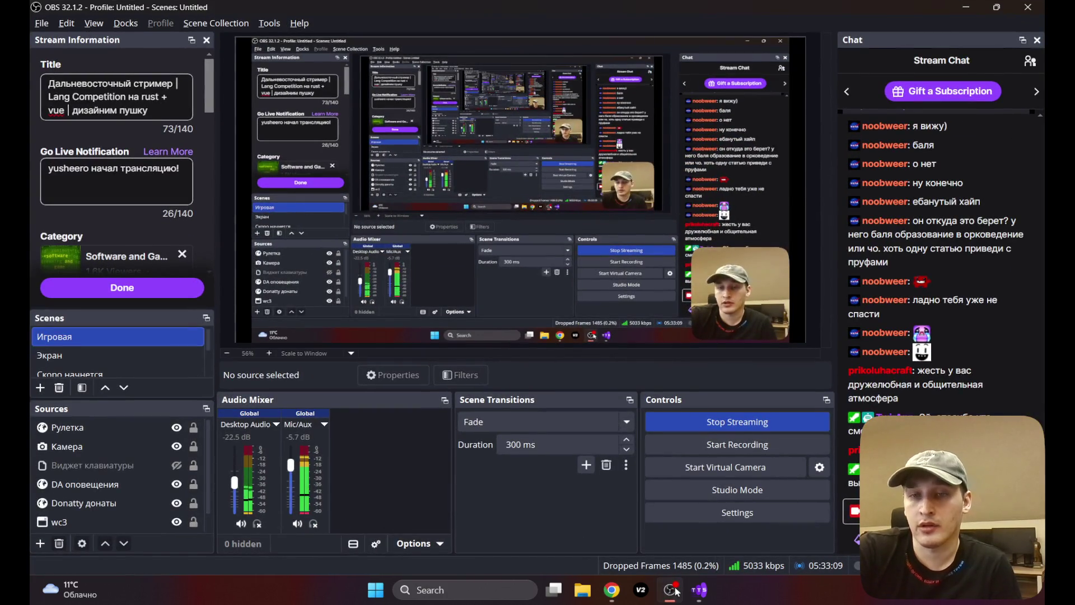
Step: Return to the Figma mockup in the browser, then minimize the browser to reveal the desktop
click(675, 591)
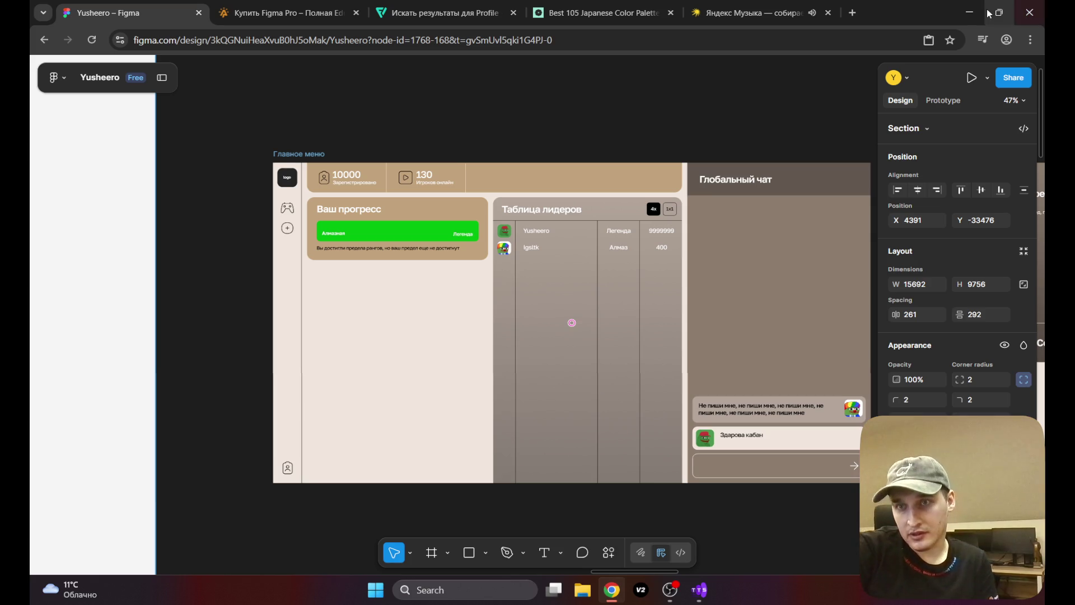
click(969, 13)
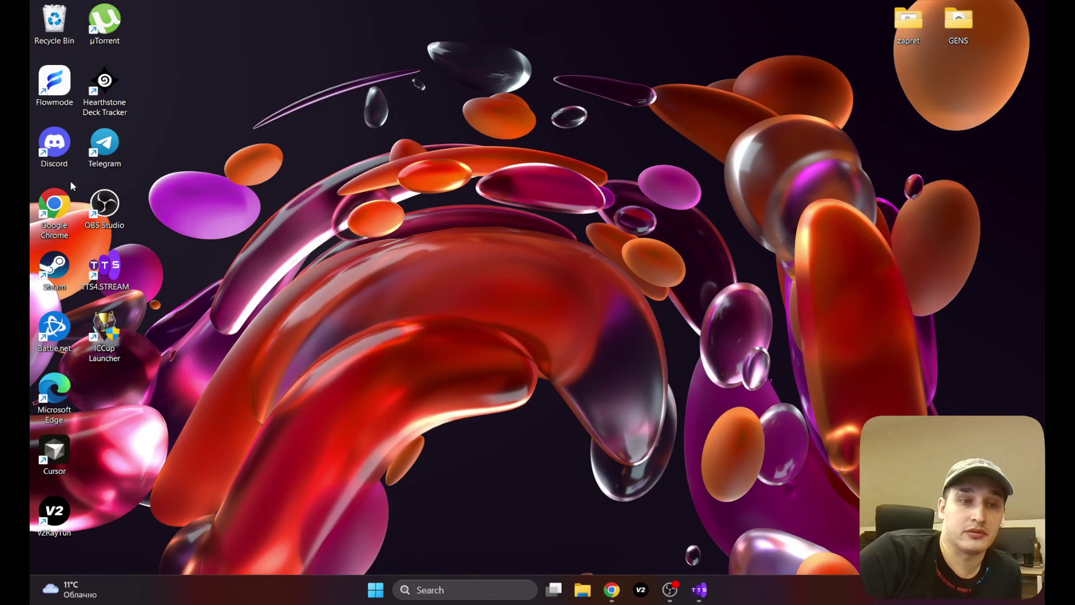
Step: Launch Flowmode and look at its notes, passwords and habits view choices without switching
double_click(63, 88)
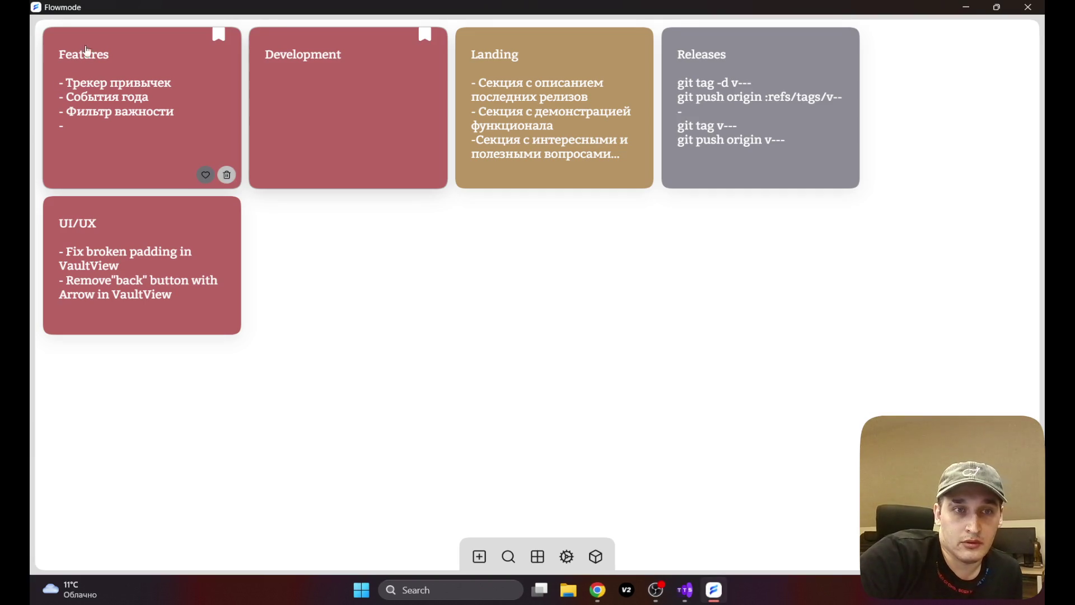
click(537, 556)
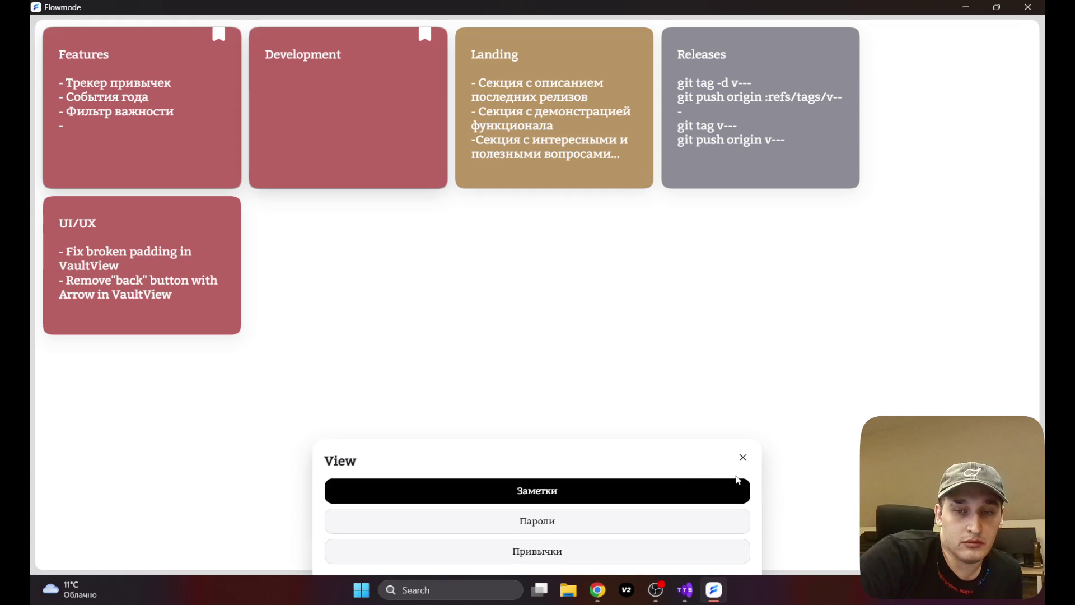
click(743, 457)
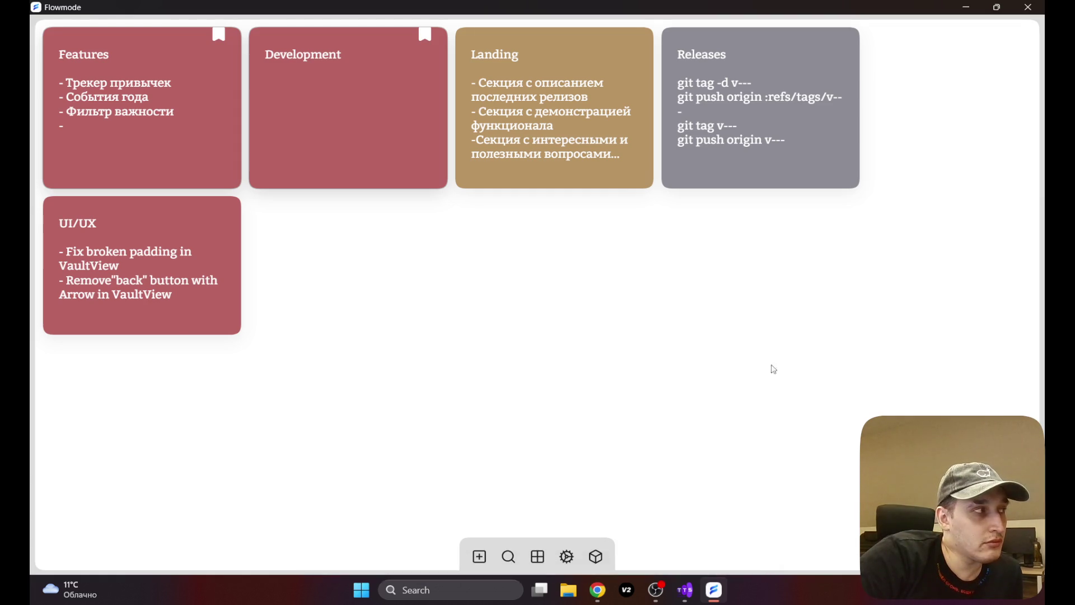
Step: Unbookmark the Development and Features notes, then close Flowmode
mouse_move(767, 148)
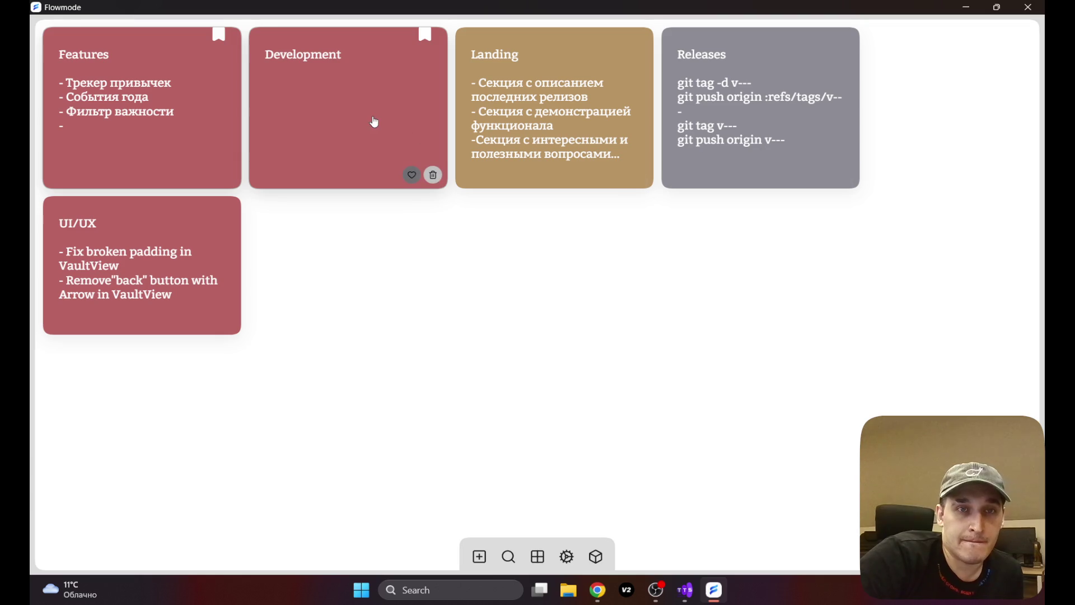
click(410, 177)
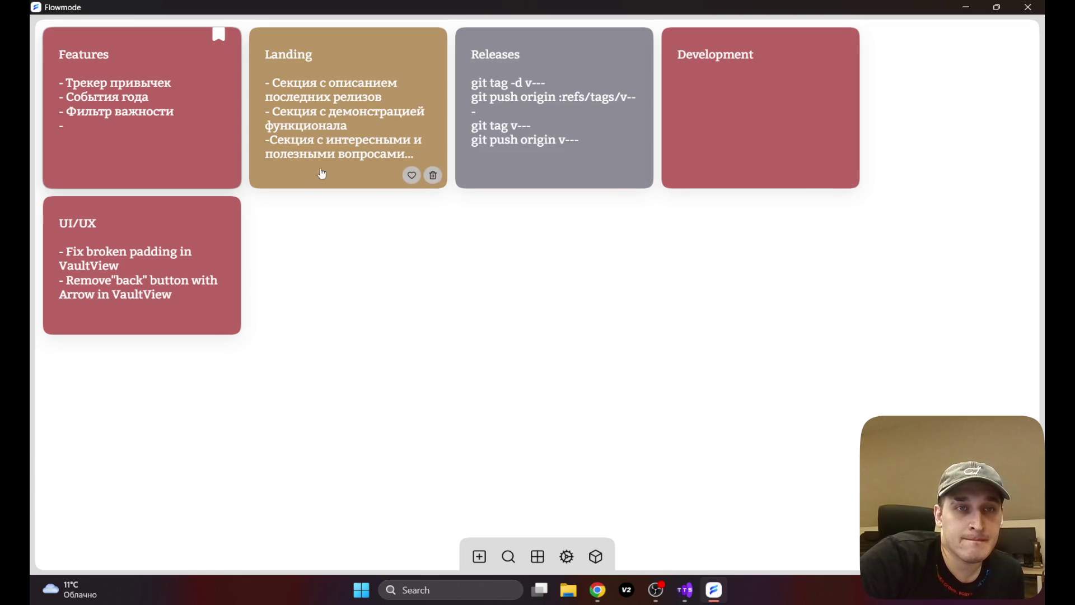
click(207, 176)
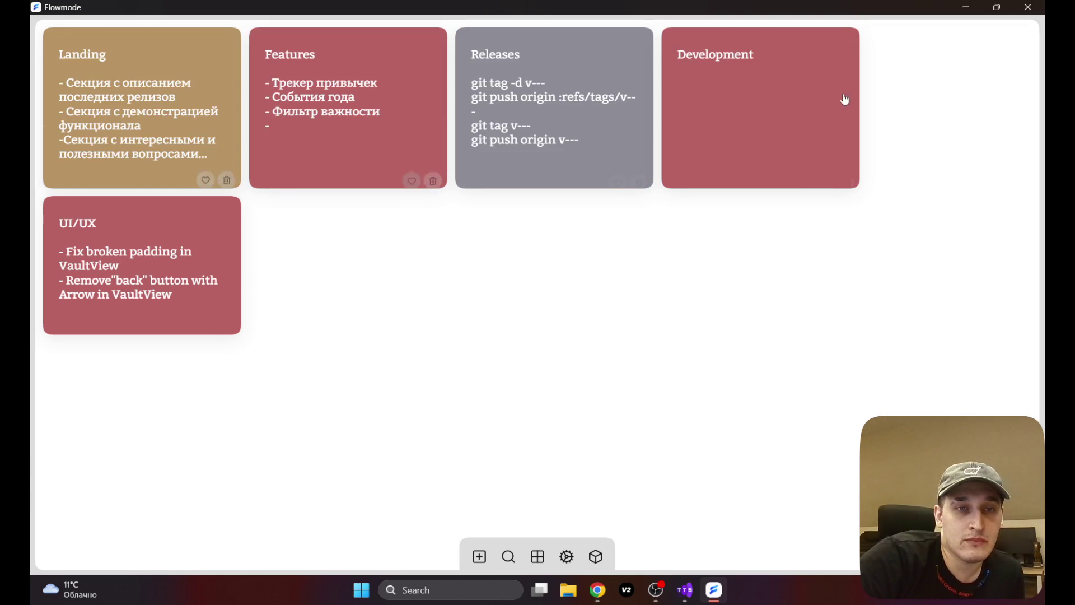
click(1040, 8)
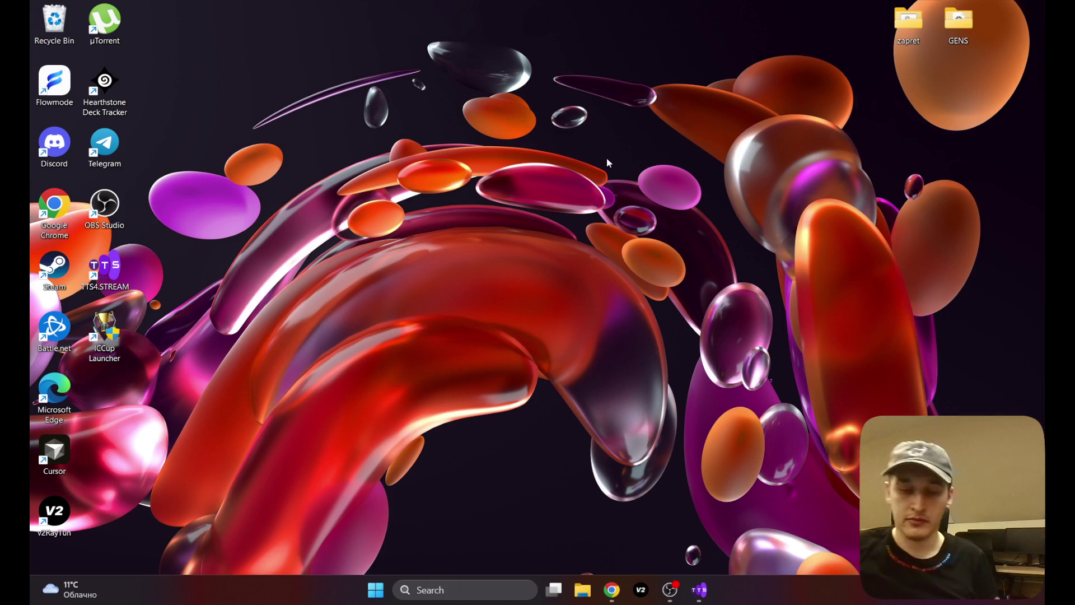
Step: Bring the Figma browser window back in front and minimize the OBS streaming window
click(611, 590)
click(670, 588)
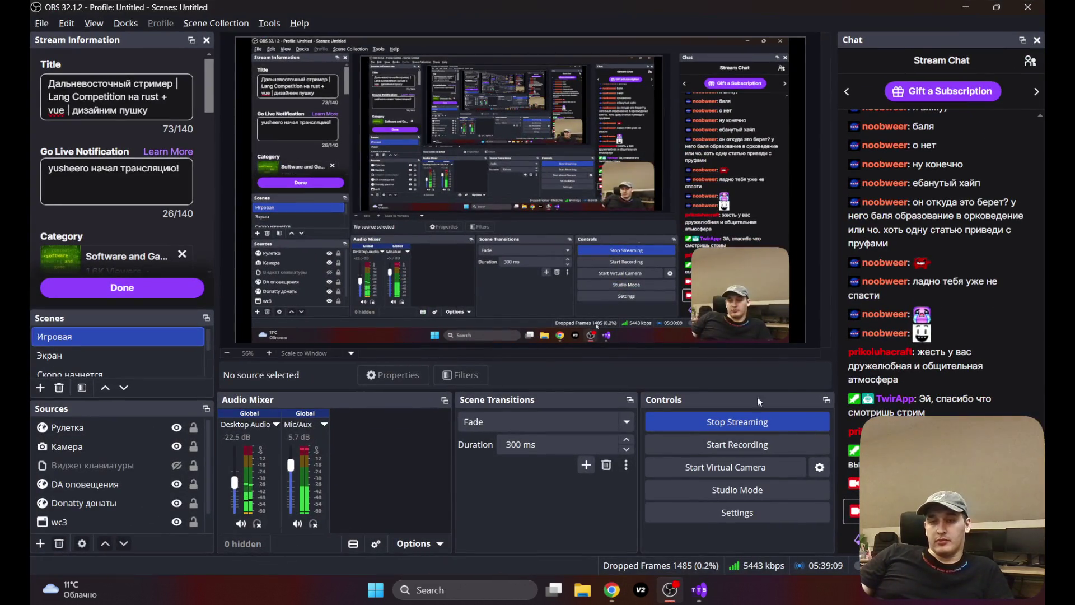
click(961, 11)
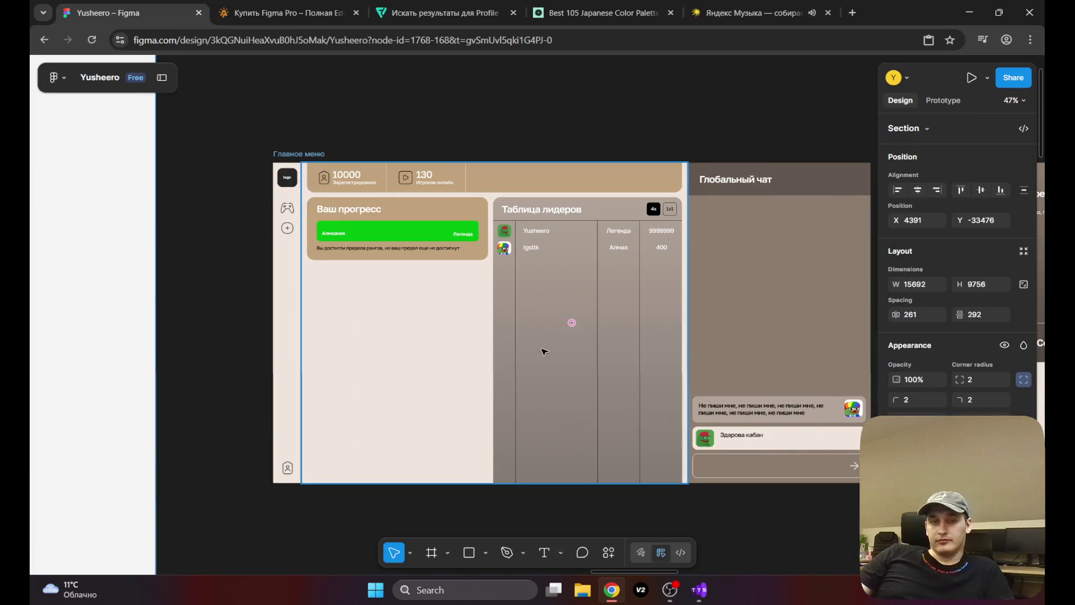
Step: Pan past the ranked-mode answer-stage frames until the Рейтинговый режим (Завершение игры) frame is fully visible
scroll(515, 346, right, 10)
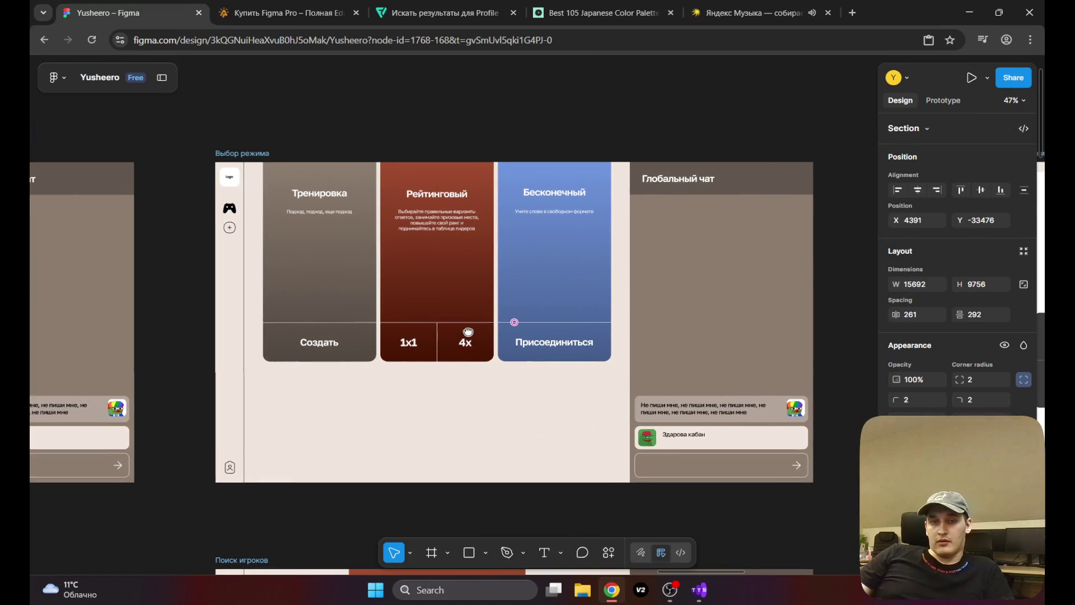
mouse_move(468, 331)
mouse_down()
mouse_move(336, 319)
mouse_move(252, 293)
mouse_up()
drag(473, 238, 95, 222)
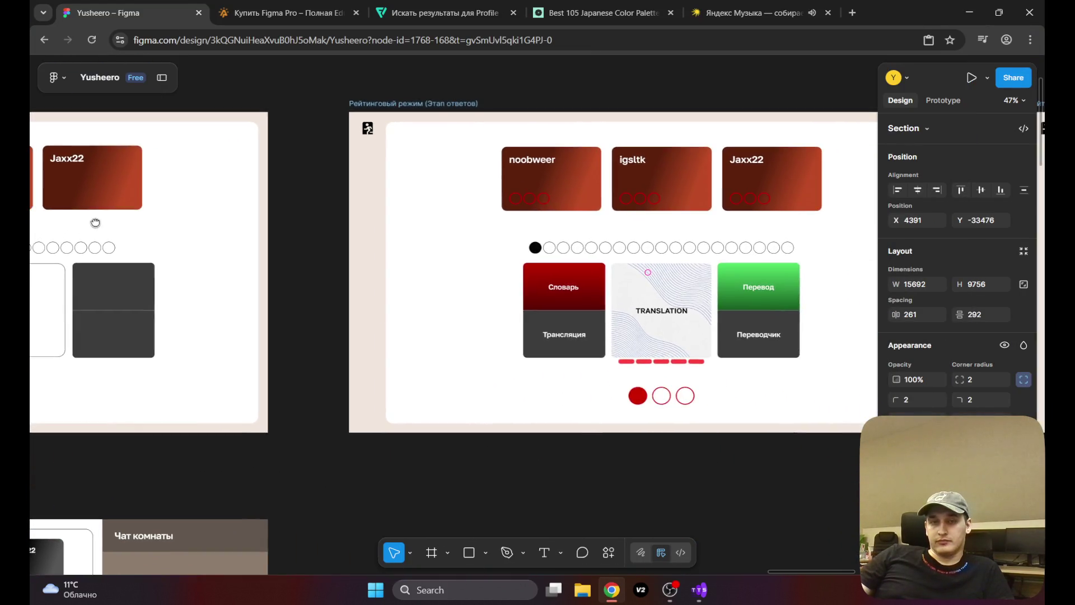
drag(336, 264, 103, 263)
mouse_move(876, 312)
mouse_down()
mouse_move(379, 312)
mouse_move(256, 300)
mouse_up()
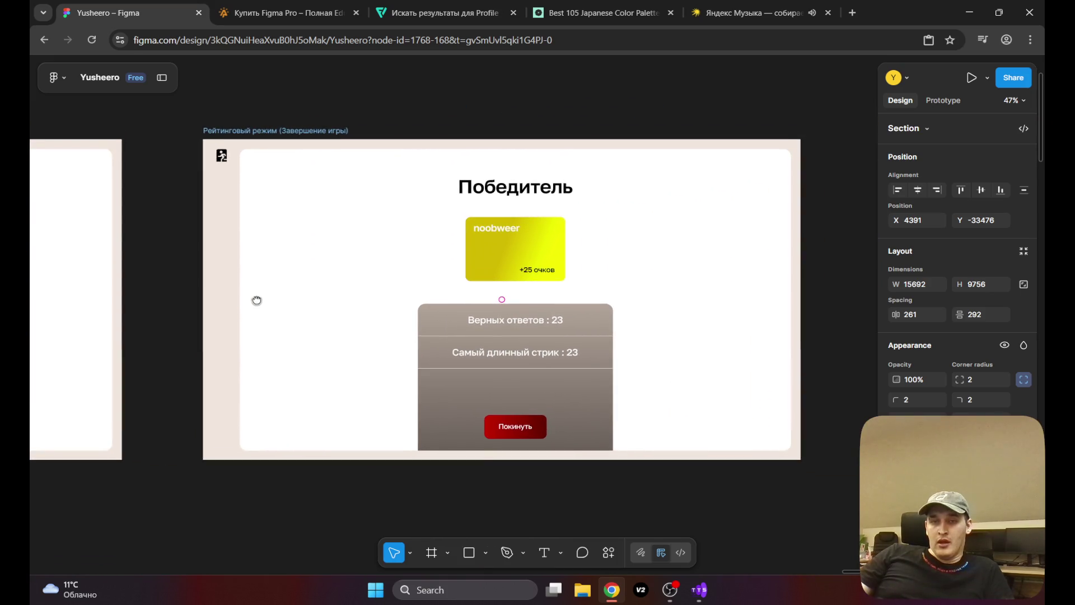
scroll(256, 300, down, 3)
scroll(295, 355, left, 4)
mouse_move(668, 249)
mouse_down()
mouse_move(448, 382)
mouse_move(430, 367)
mouse_move(466, 335)
mouse_up()
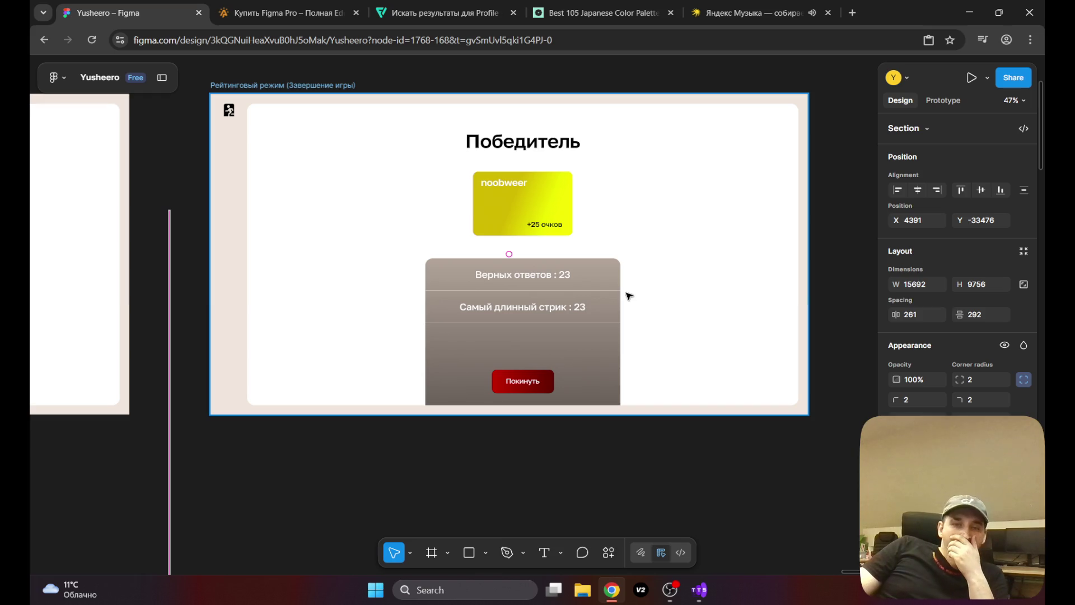
Step: Pull the Покинуть button out of the grey stats box and shrink the box height from 495 to 218
click(518, 378)
click(535, 385)
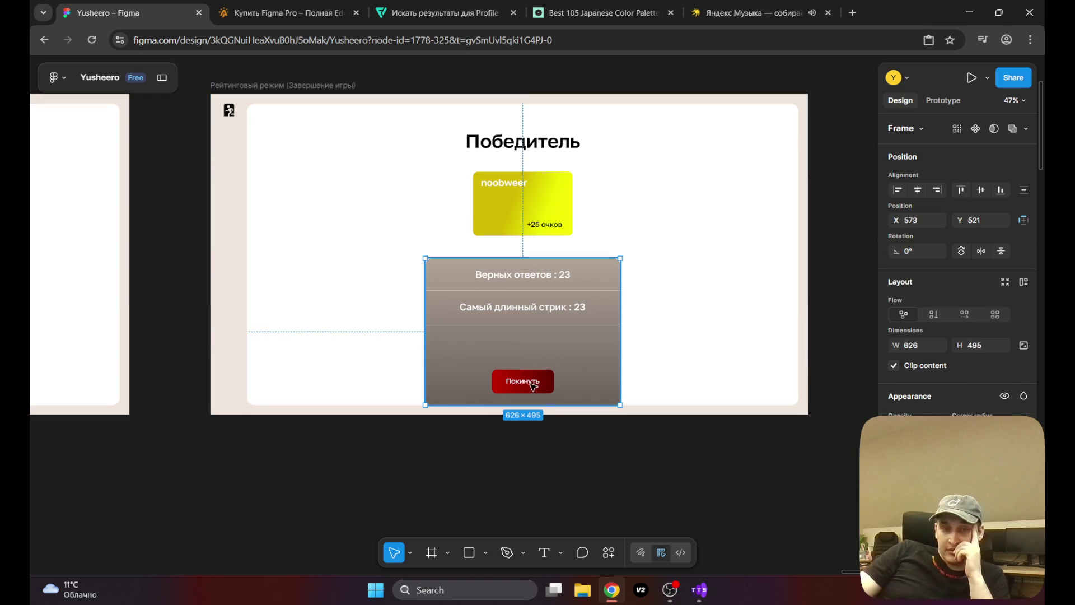
mouse_move(522, 383)
mouse_down()
mouse_move(643, 353)
mouse_move(681, 326)
mouse_up()
click(487, 353)
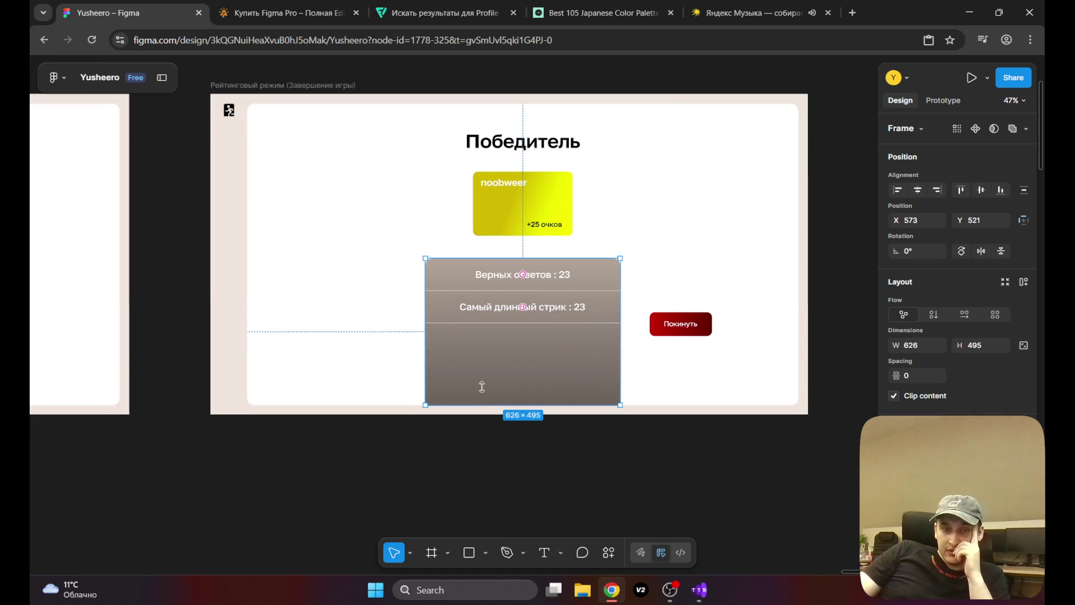
drag(482, 396, 483, 324)
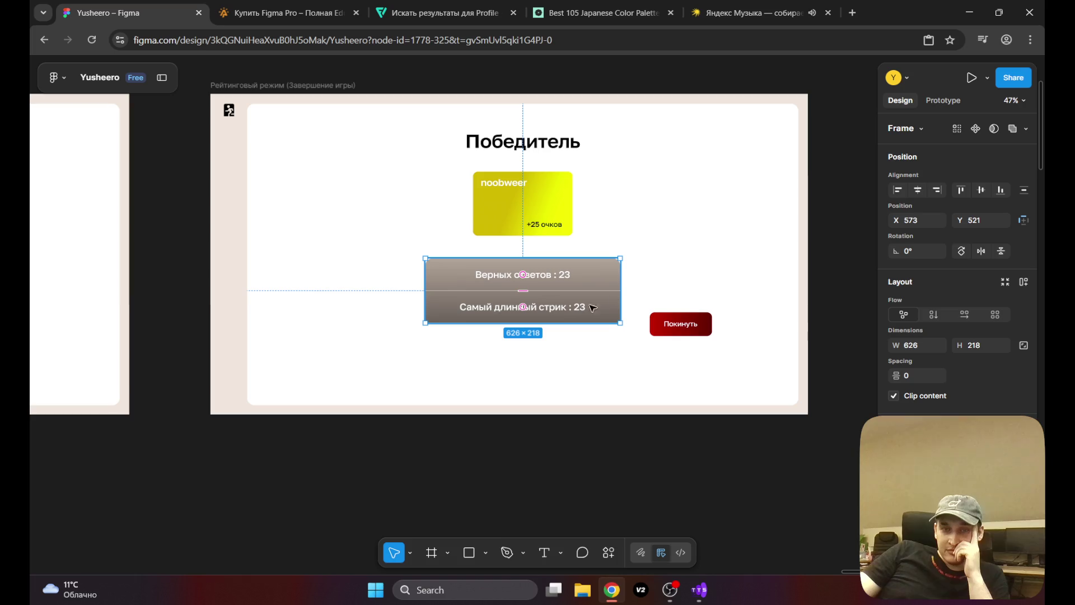
Step: Centre the Покинуть button just below the resized stats box
click(682, 330)
drag(682, 329, 527, 359)
key(Escape)
scroll(541, 304, up, 2)
scroll(541, 304, up, 1)
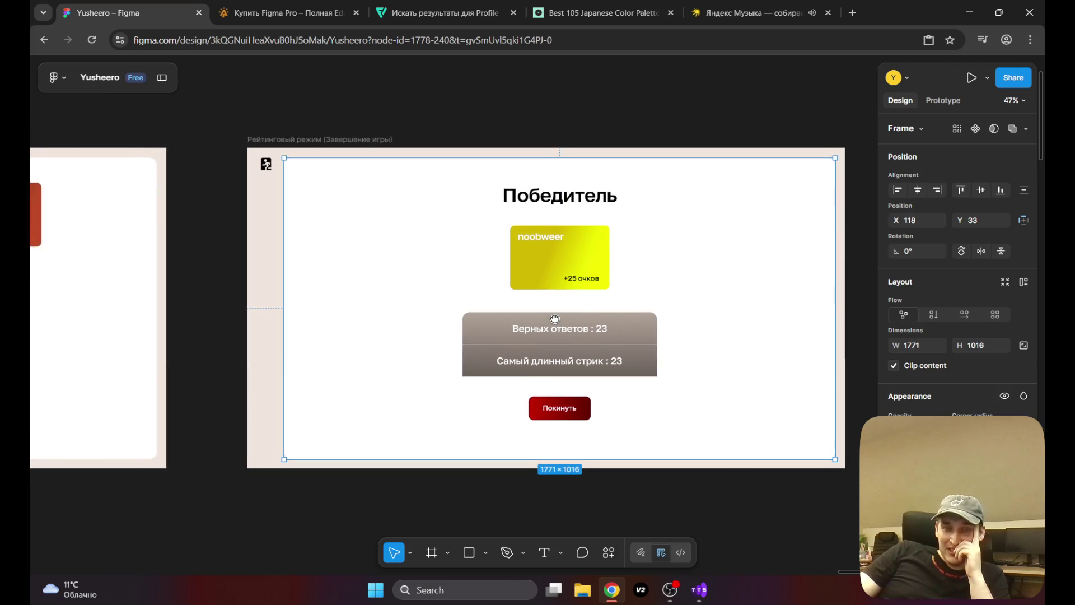
scroll(541, 303, down, 2)
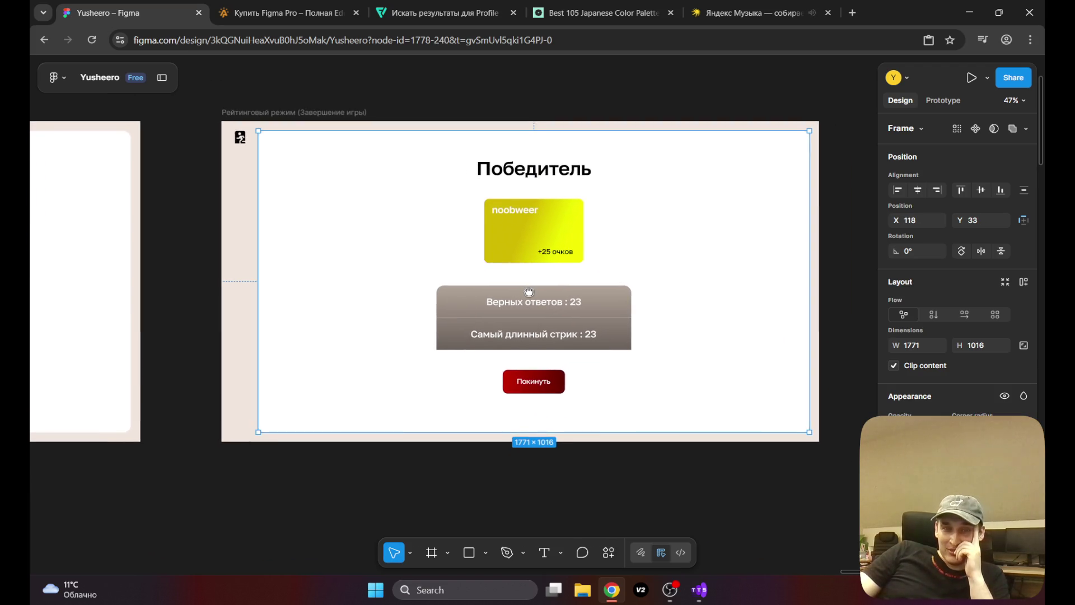
Step: Nudge the stats box and the Покинуть button slightly lower, keeping both centred
click(504, 336)
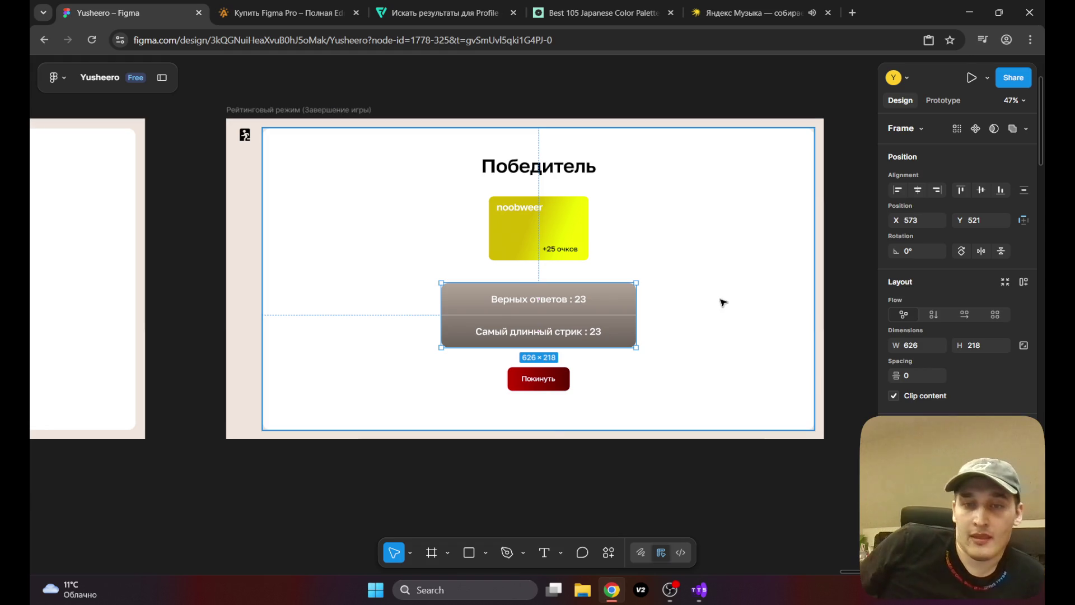
click(672, 347)
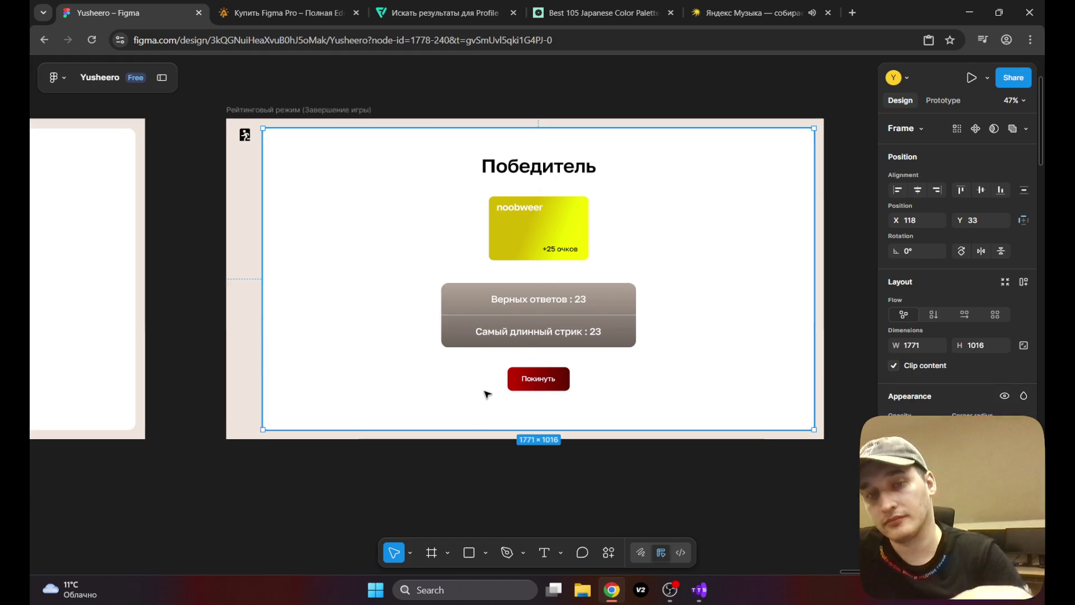
click(496, 325)
mouse_move(469, 319)
mouse_down()
mouse_move(507, 333)
mouse_move(504, 317)
mouse_move(502, 328)
mouse_up()
click(538, 379)
drag(538, 379, 536, 389)
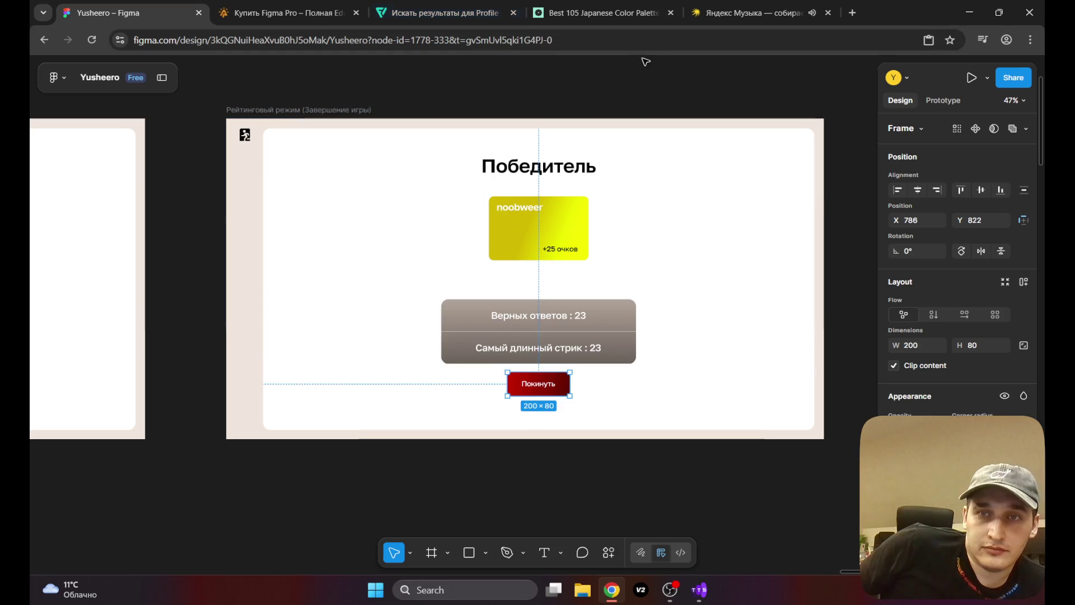
Step: Check the streaming window and music player tab, then return to the Figma design tab
click(670, 590)
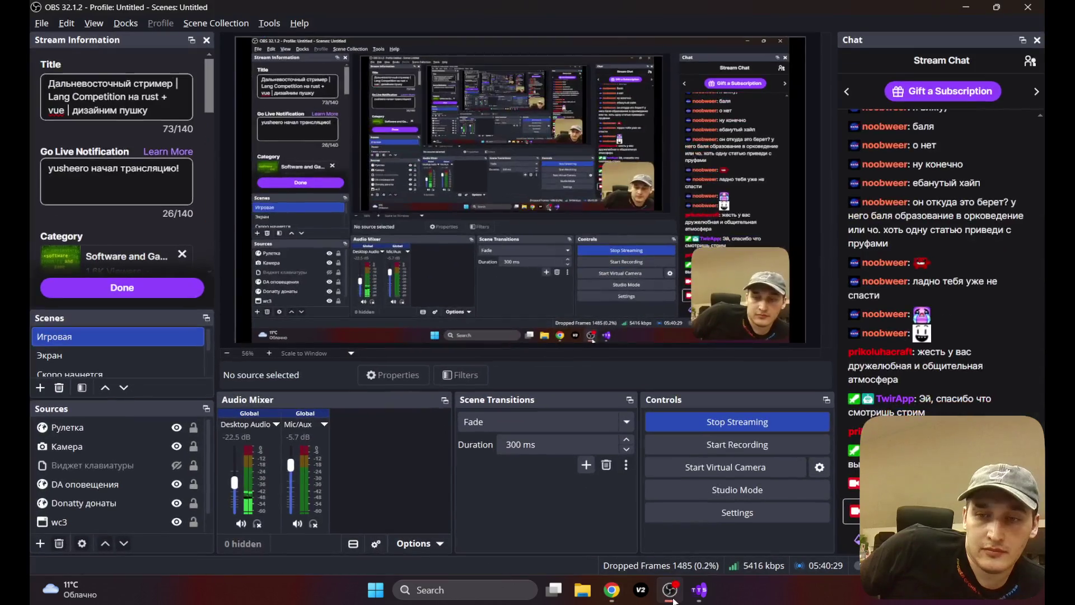
click(670, 590)
click(751, 12)
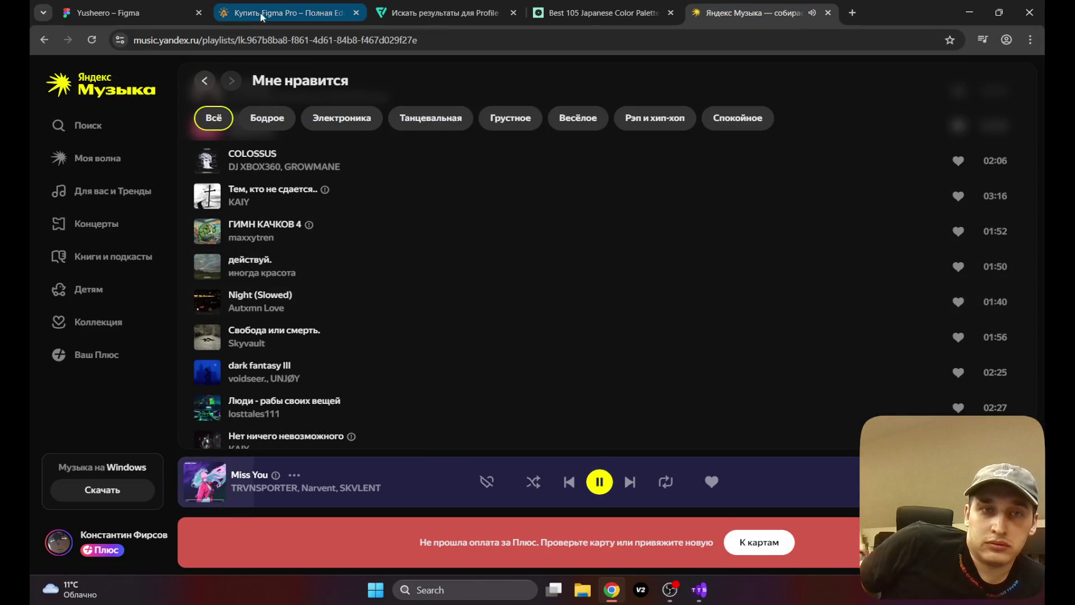
click(109, 13)
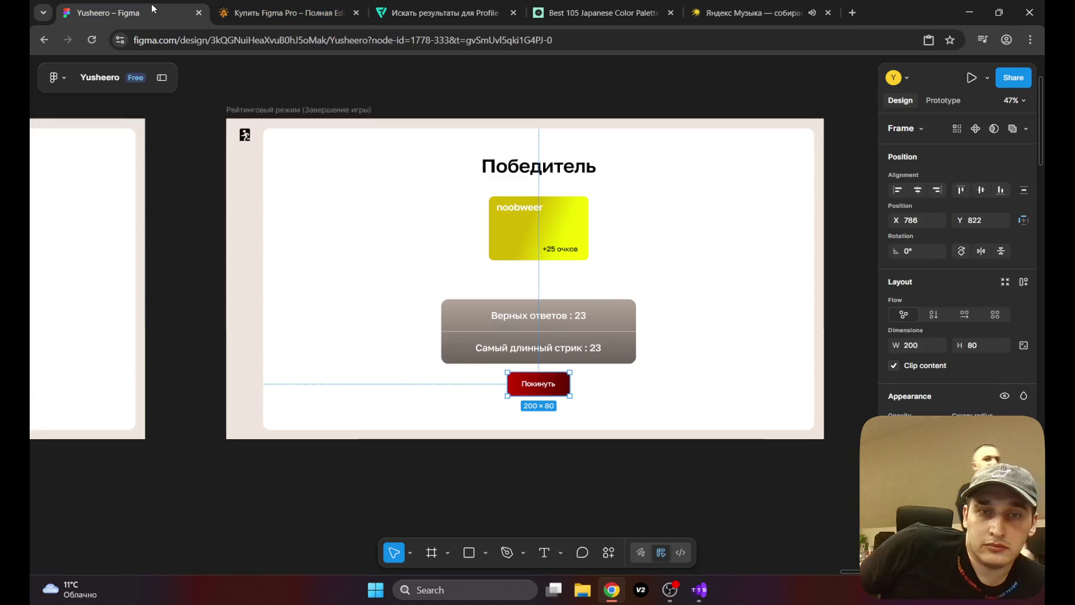
Step: Move the yellow noobweer winner card up about 16 px on the winner screen
click(839, 217)
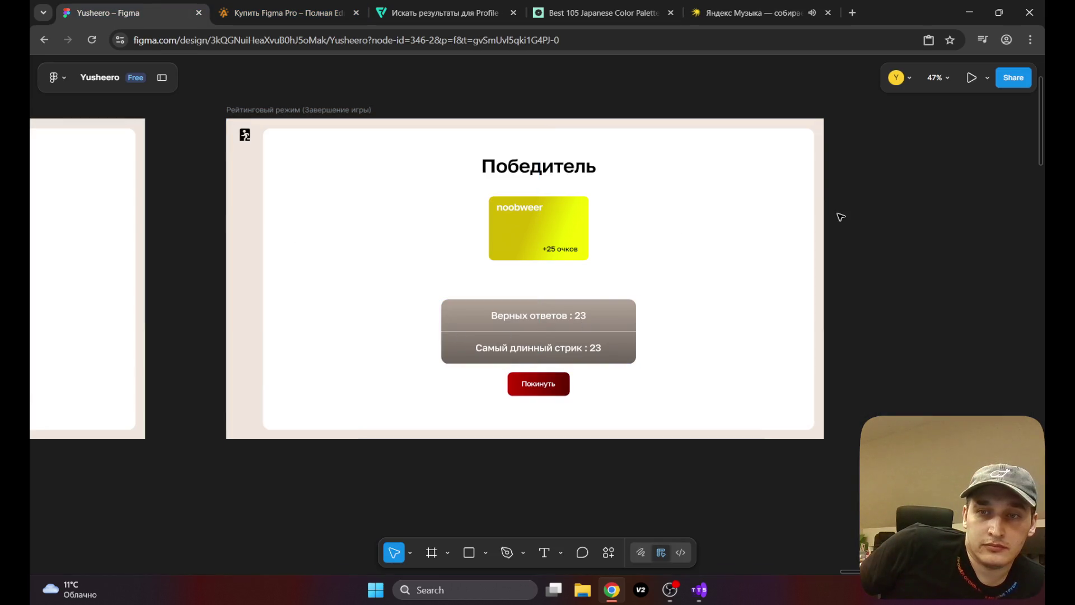
mouse_move(386, 108)
mouse_down()
mouse_move(464, 156)
mouse_move(361, 193)
mouse_move(358, 173)
mouse_move(290, 176)
mouse_up()
click(429, 302)
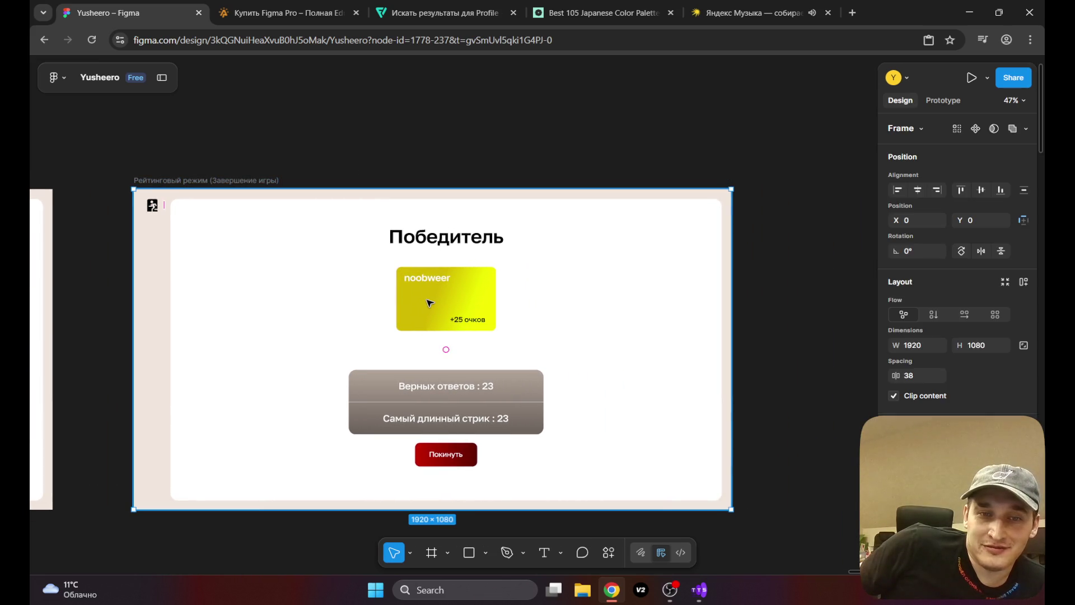
click(430, 303)
drag(432, 315, 434, 306)
click(551, 148)
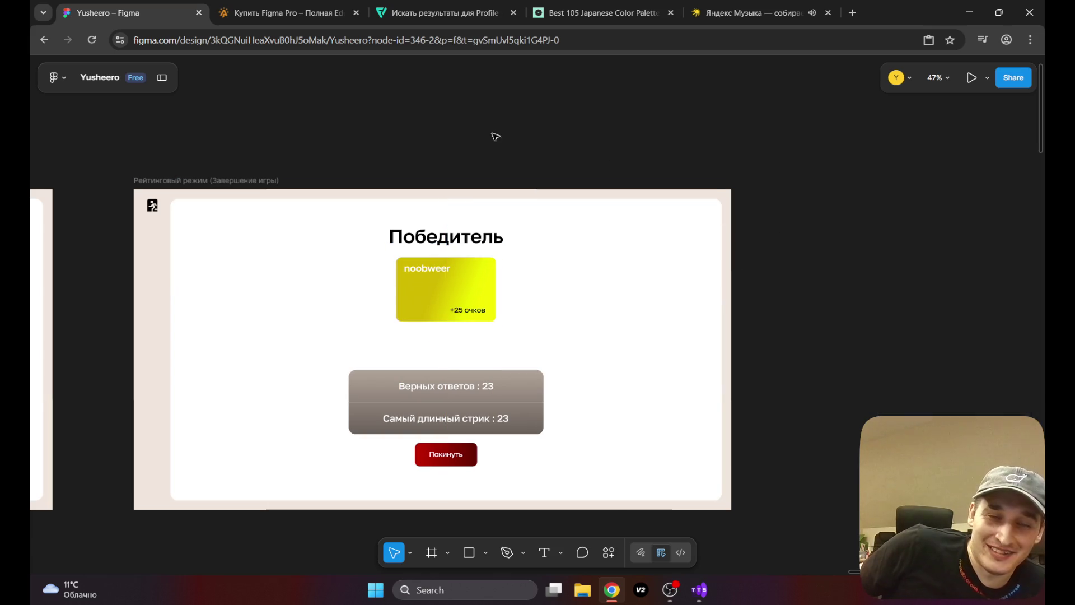
Step: Pan and zoom in to about 175% on the winner screen's stats box
scroll(552, 148, left, 3)
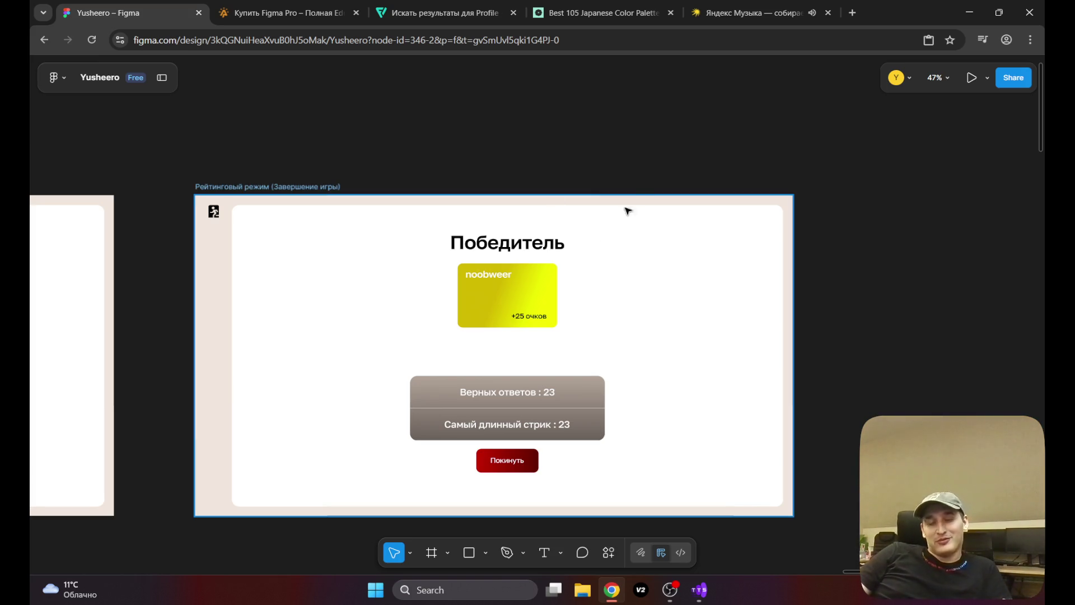
mouse_move(613, 185)
mouse_down()
mouse_move(708, 175)
mouse_move(787, 144)
mouse_move(547, 161)
mouse_up()
scroll(499, 298, left, 5)
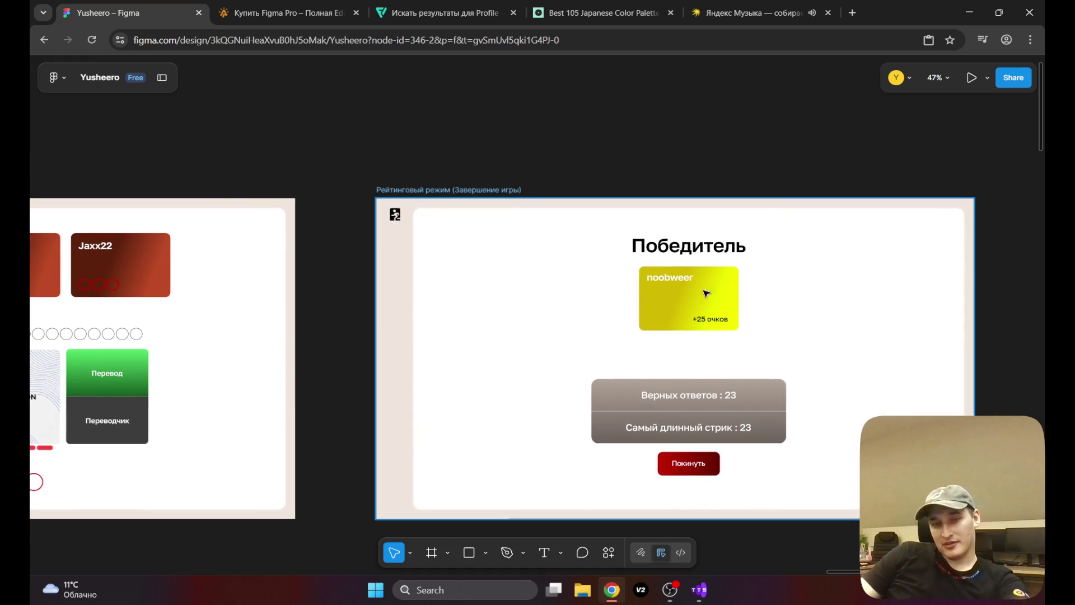
scroll(657, 442, up, 5)
scroll(682, 425, down, 3)
scroll(704, 435, up, 10)
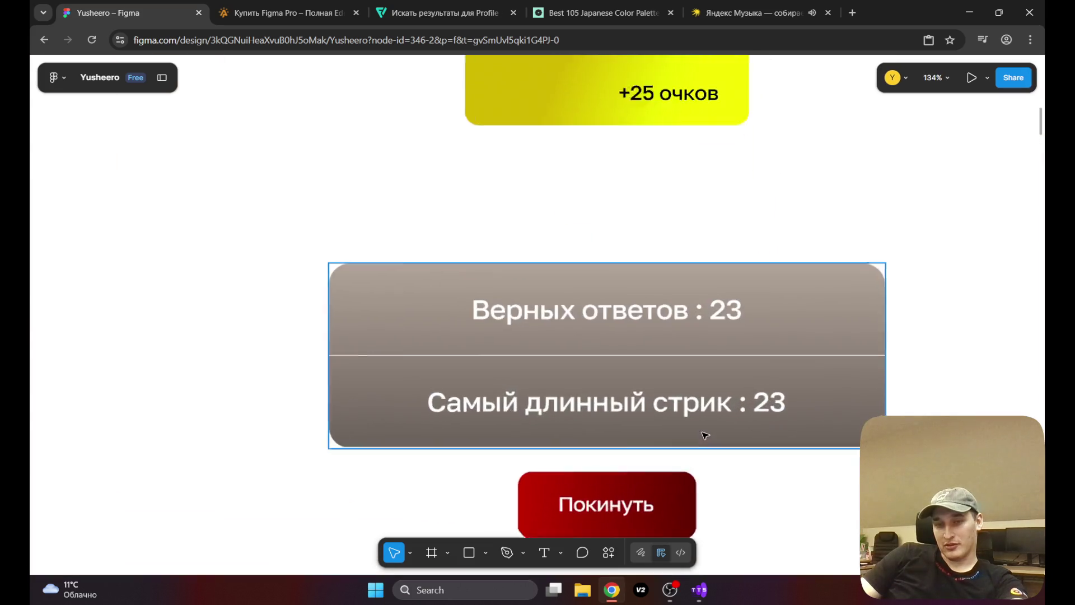
Step: Remove the white stroke from the Самый длинный стрик row in the stats box
click(285, 406)
double_click(275, 420)
scroll(958, 252, down, 4)
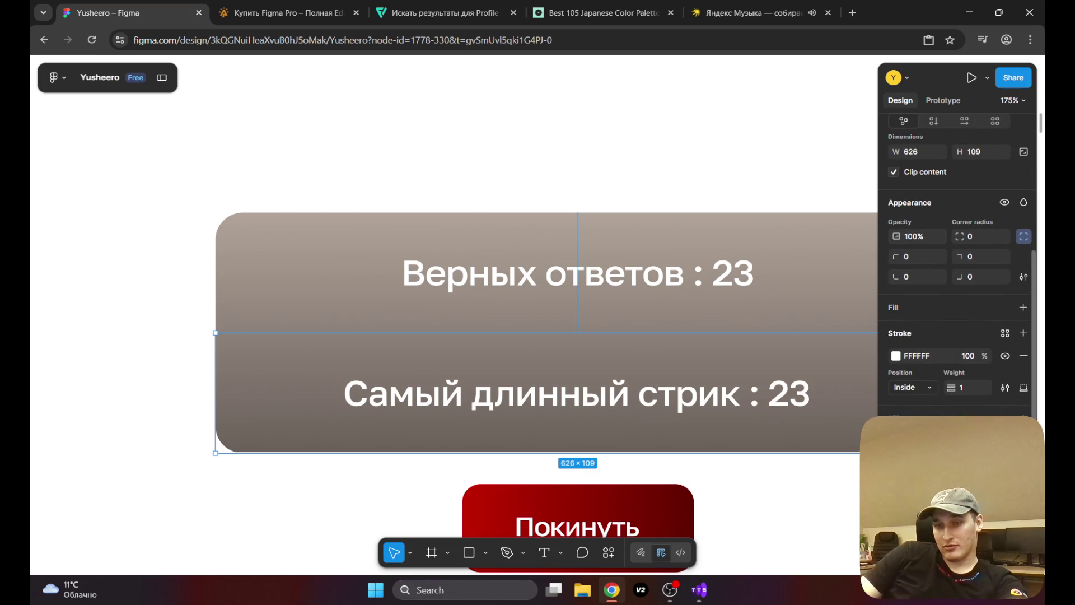
click(1023, 355)
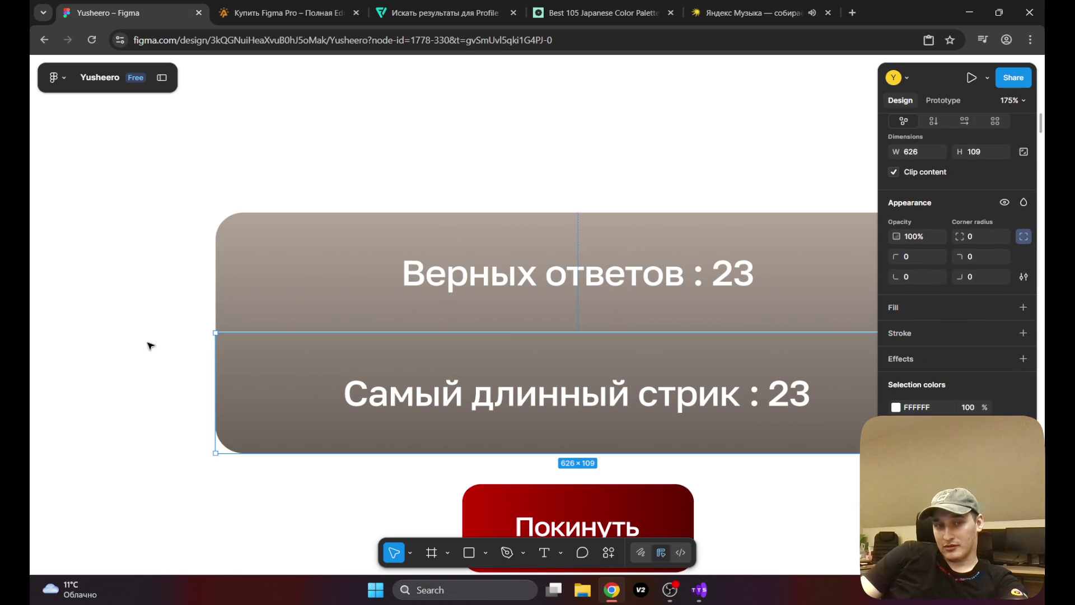
Step: Fit the whole Рейтинговый режим (Завершение игры) frame back in view with Shift+2
click(132, 331)
key(shift+2)
scroll(274, 338, down, 5)
click(674, 304)
mouse_move(463, 267)
mouse_down()
mouse_move(662, 339)
mouse_move(662, 355)
mouse_up()
scroll(488, 465, up, 5)
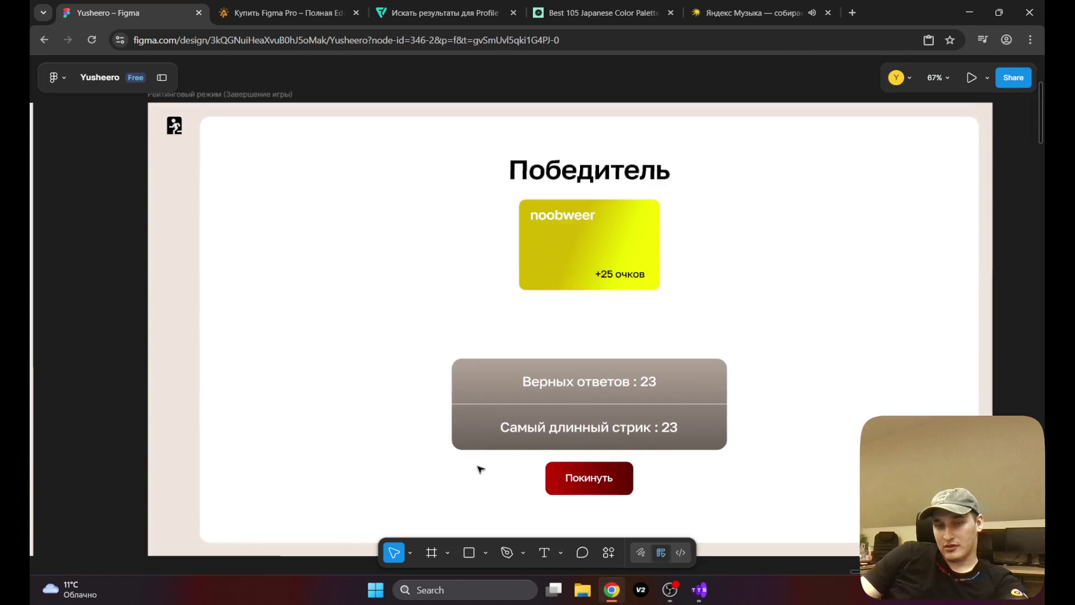
click(520, 419)
key(Escape)
key(shift+2)
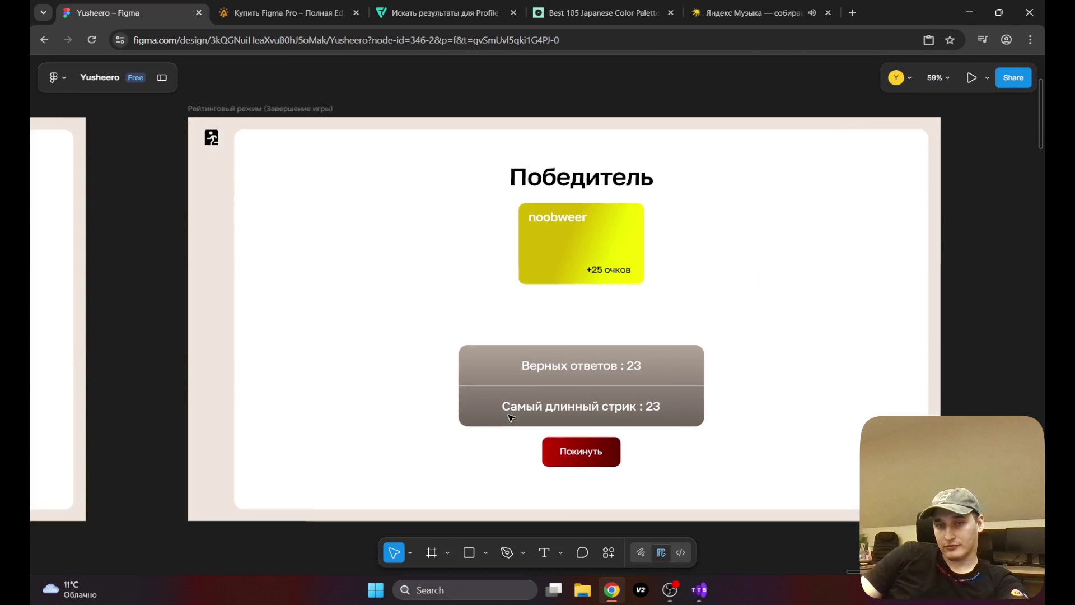
Step: Edit the Самый длинный стрик text layer, replacing 23 with 10
click(675, 405)
click(659, 408)
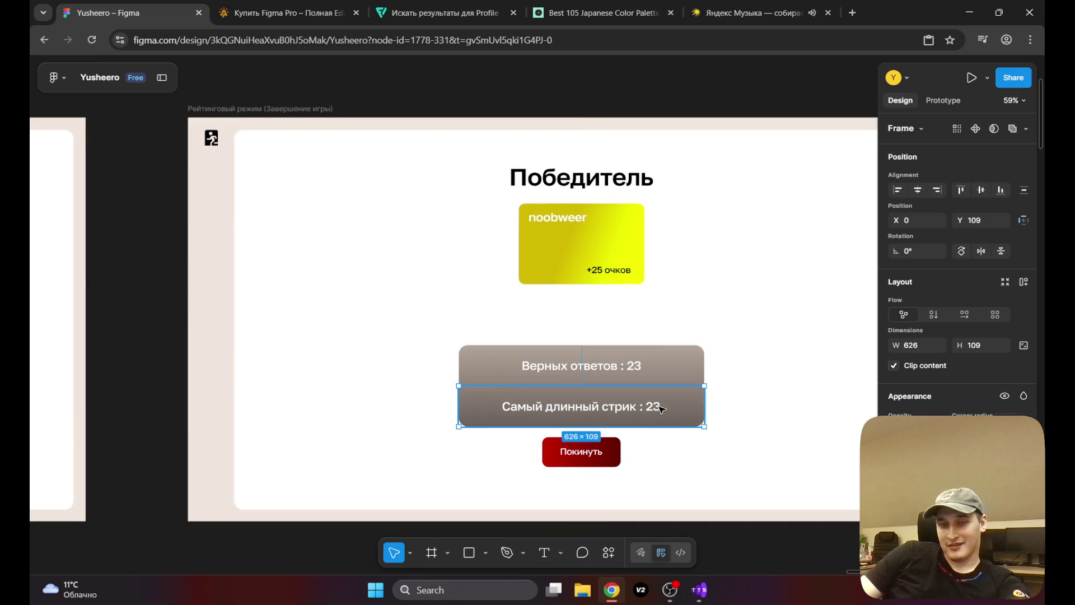
double_click(660, 409)
double_click(658, 408)
click(653, 406)
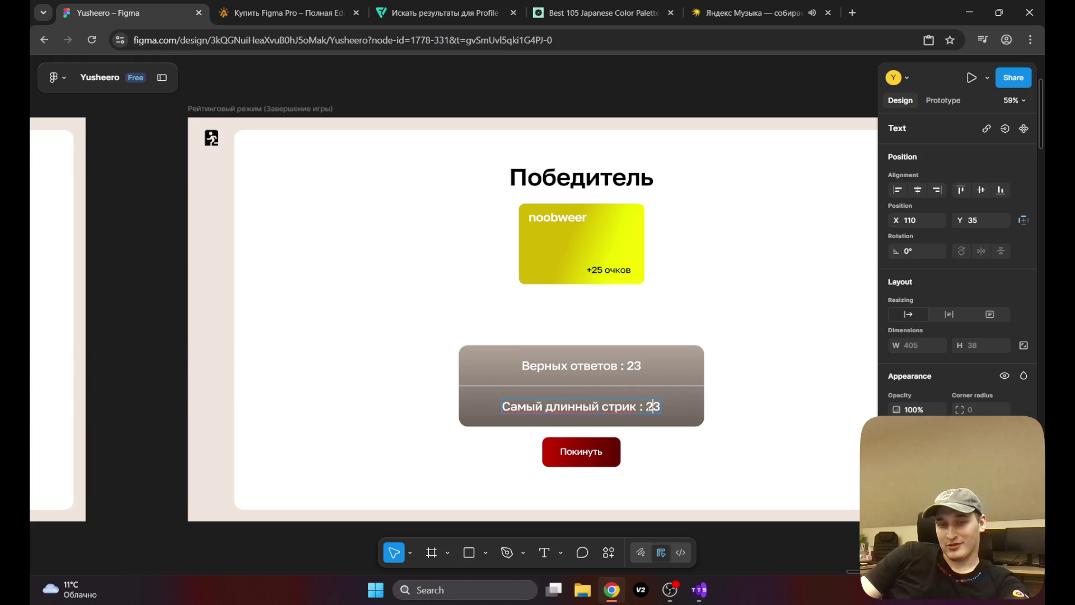
text(10)
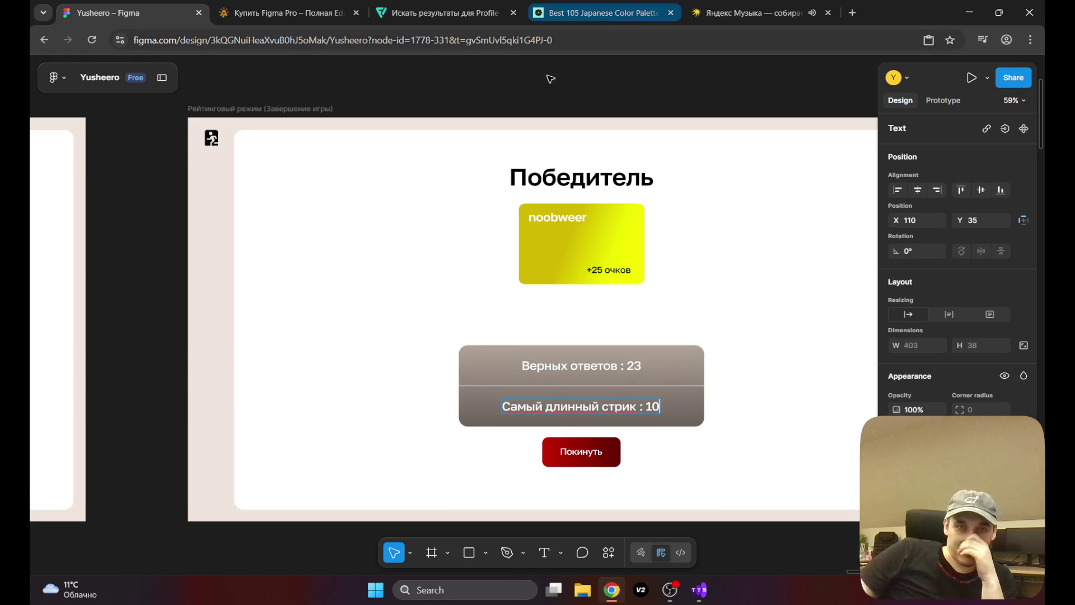
key(Escape)
click(161, 271)
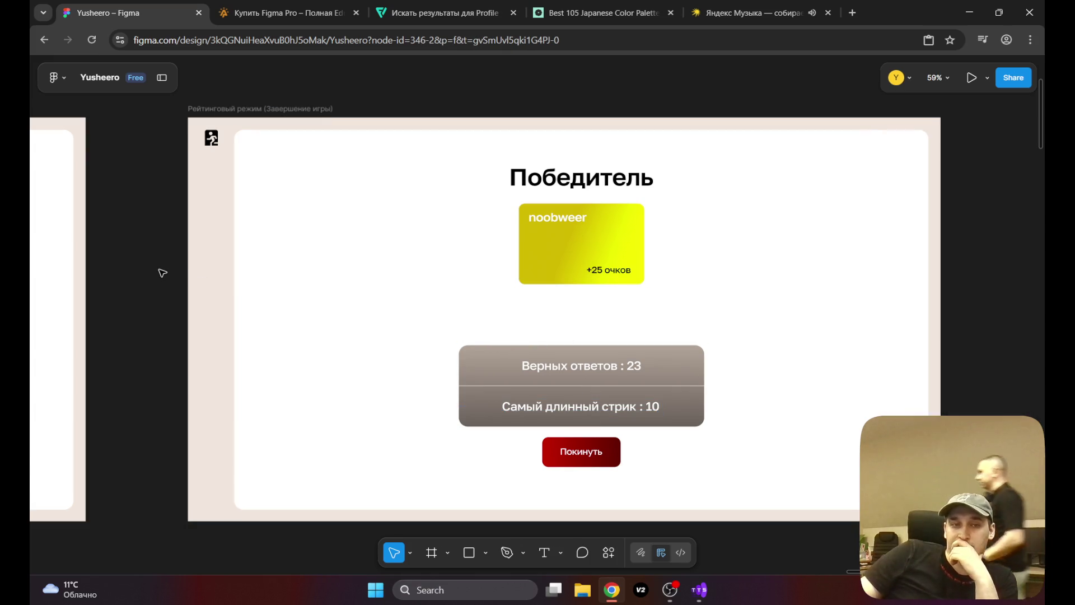
Step: Adjust the view of the winner screen and bring the OBS streaming window to the front
scroll(430, 341, right, 3)
mouse_move(421, 332)
mouse_down()
mouse_move(411, 323)
mouse_move(442, 336)
mouse_move(412, 434)
mouse_move(422, 384)
mouse_up()
click(671, 594)
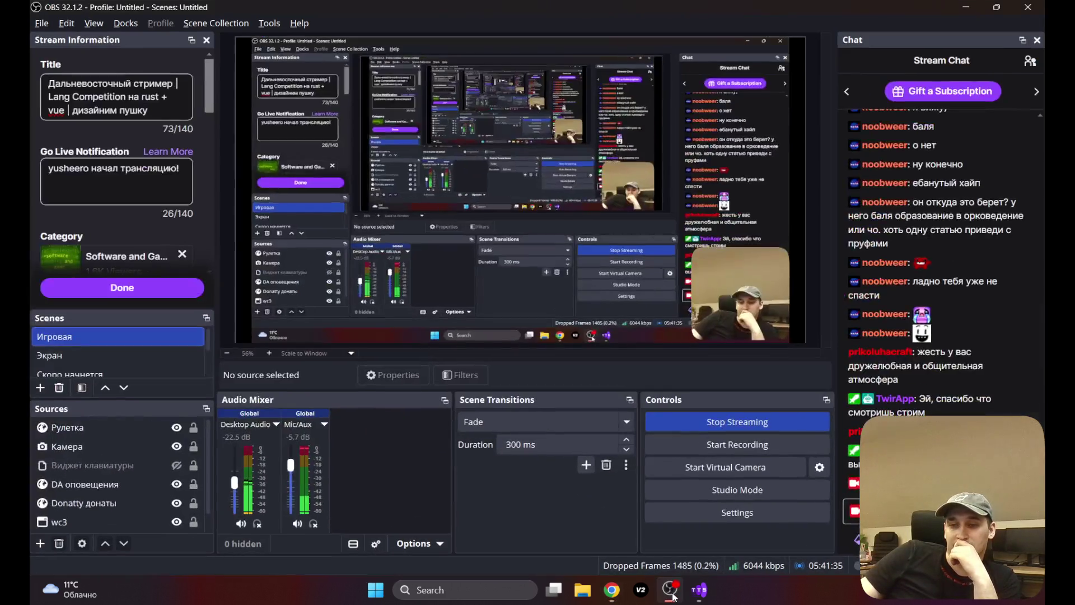
Step: Minimize OBS Studio so the Figma Победитель winner screen is back in front
click(672, 594)
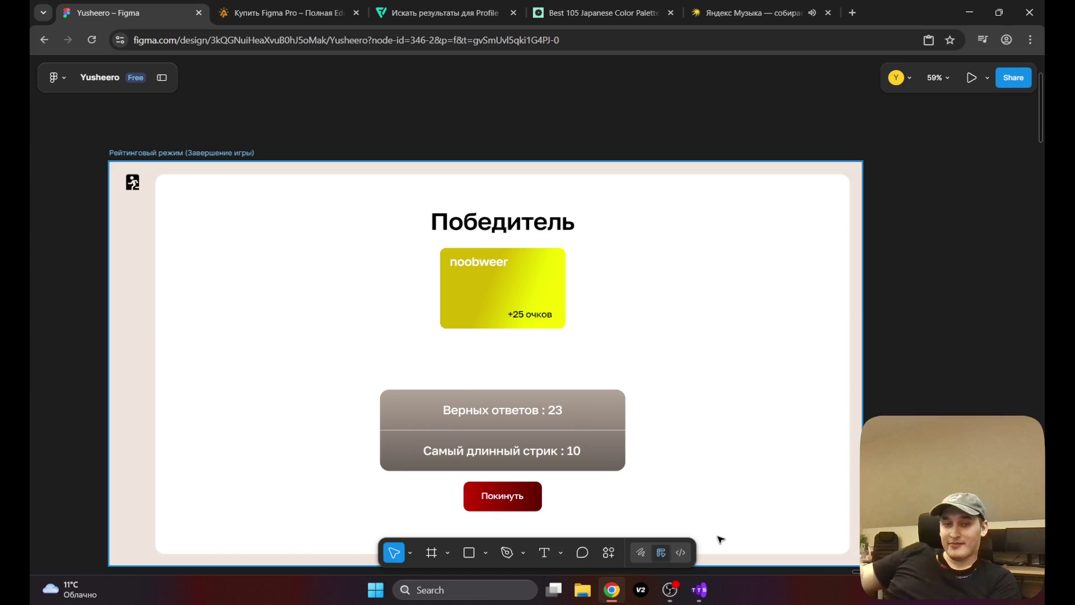
Step: Pan the canvas from the winner frame to the 'Этап ответов' answers-stage frame
mouse_move(981, 330)
mouse_down()
mouse_move(954, 288)
mouse_move(1002, 297)
mouse_up()
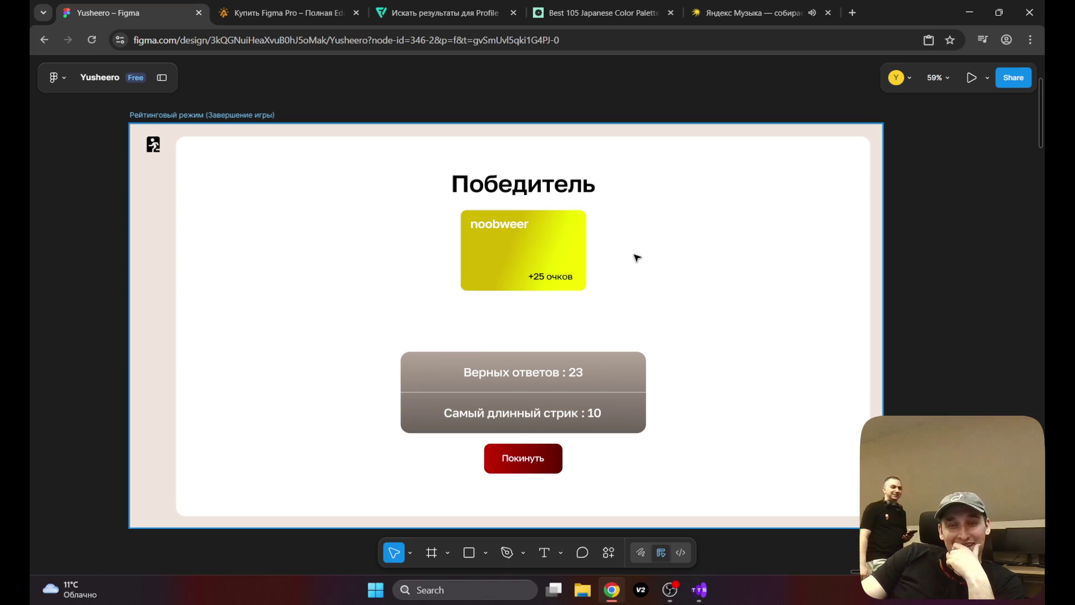
mouse_move(617, 336)
mouse_down()
mouse_move(643, 166)
mouse_move(874, 331)
mouse_move(461, 242)
mouse_move(687, 250)
mouse_move(623, 263)
mouse_move(717, 250)
mouse_move(751, 233)
mouse_move(775, 243)
mouse_move(773, 262)
mouse_up()
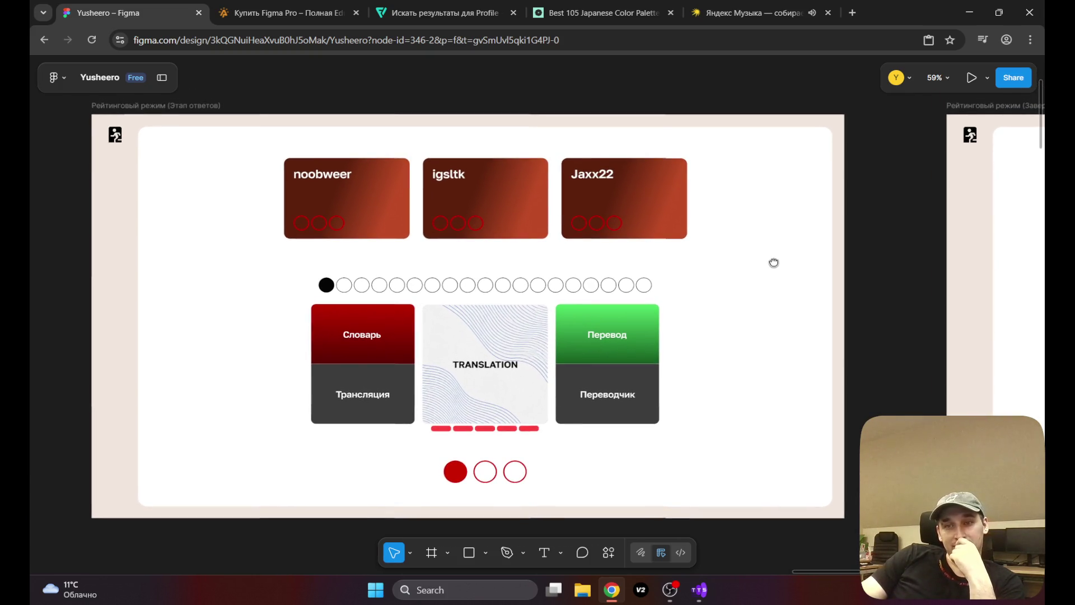
Step: Scroll the canvas to the 'Ожидание начала игры' frame with the 10-second countdown
scroll(413, 259, up, 5)
scroll(415, 257, down, 4)
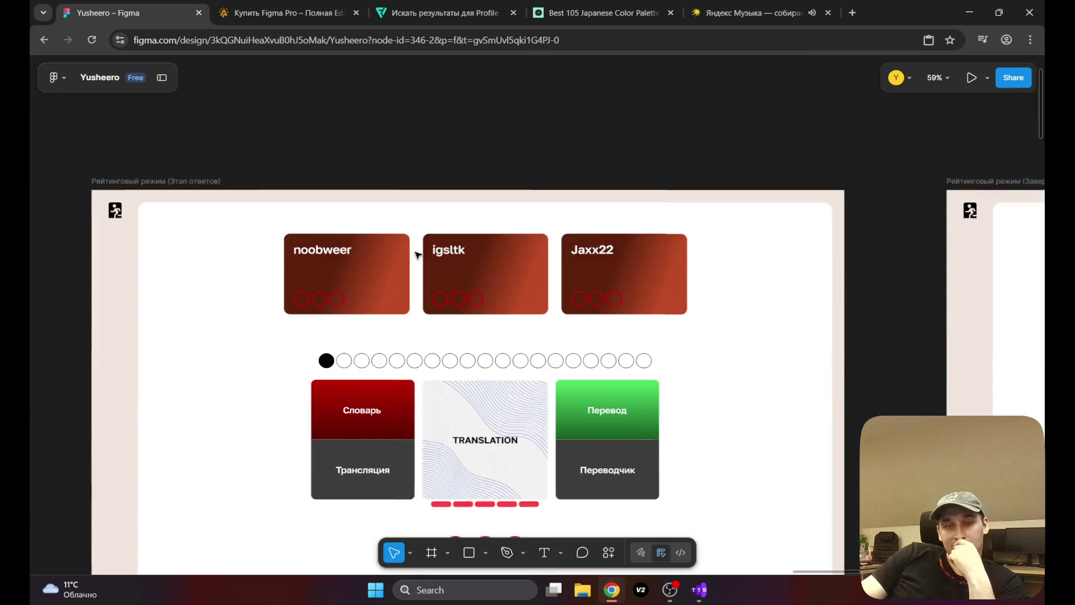
scroll(417, 253, down, 10)
scroll(419, 250, up, 9)
scroll(422, 247, down, 1)
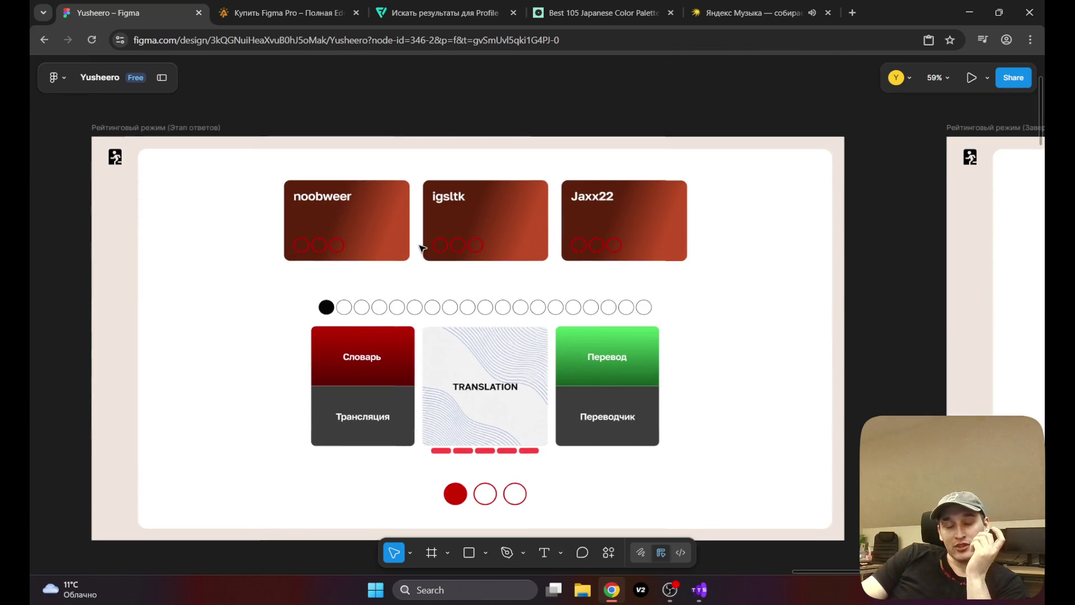
scroll(420, 247, down, 1)
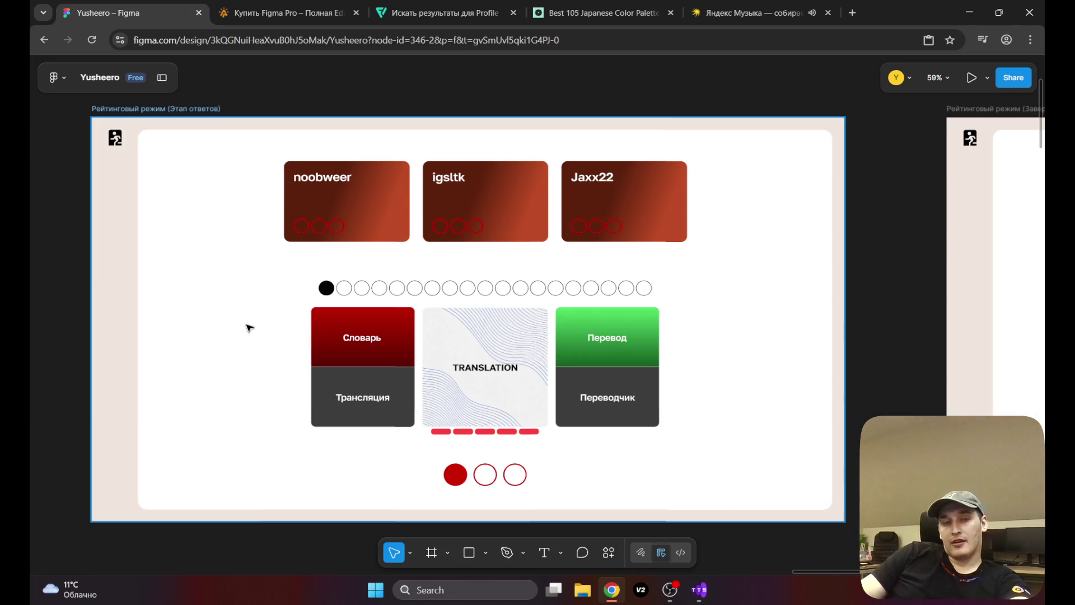
scroll(249, 328, down, 1)
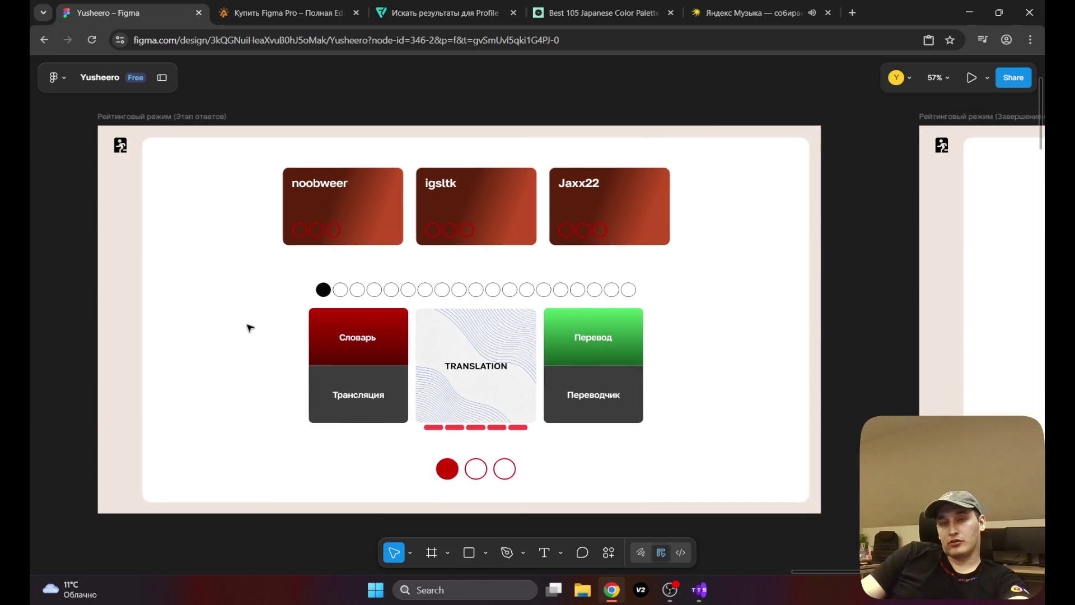
scroll(249, 328, left, 10)
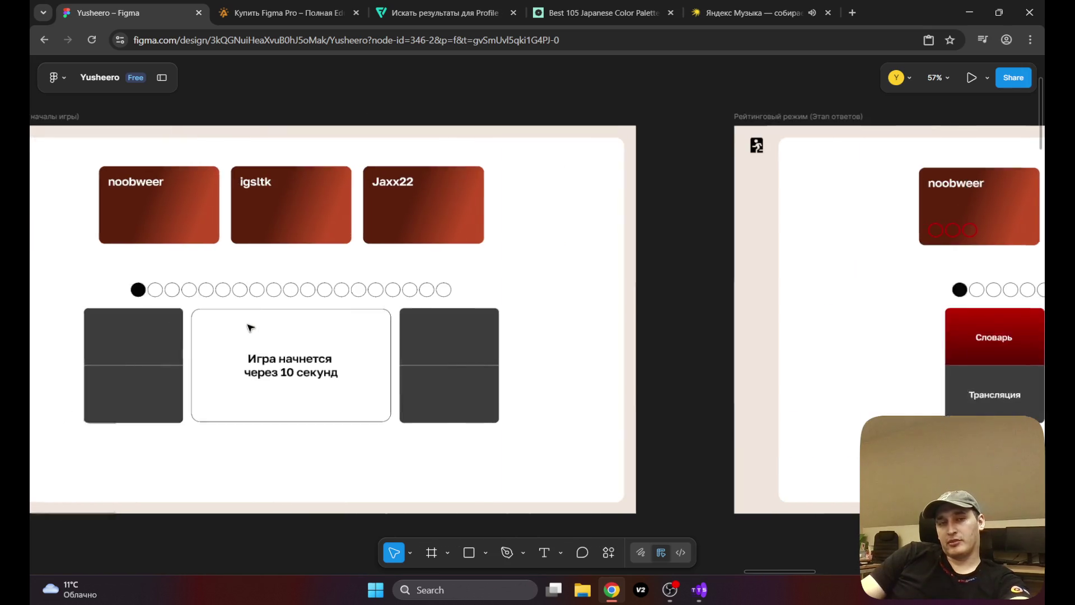
Step: Pan past the waiting screen toward the 'Бесконечный режим' frame with its room chat
scroll(249, 328, left, 3)
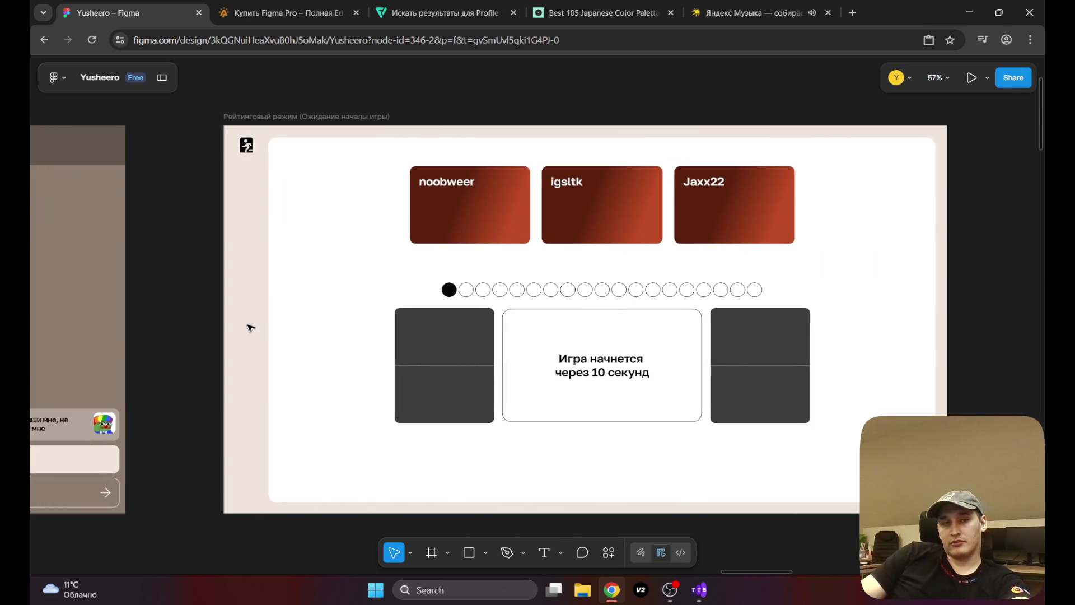
scroll(249, 328, right, 1)
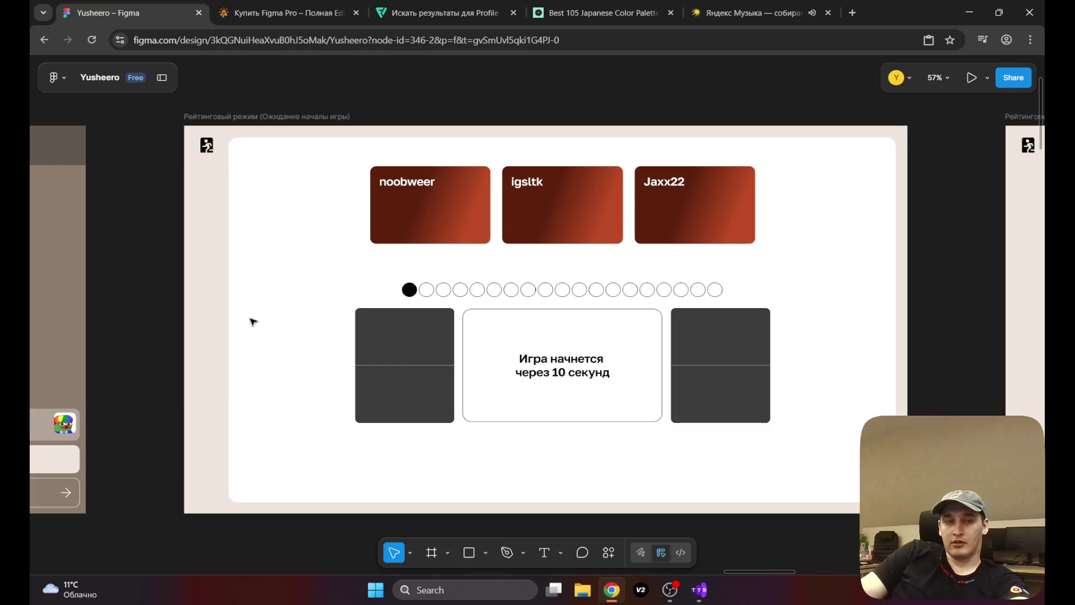
scroll(250, 320, left, 1)
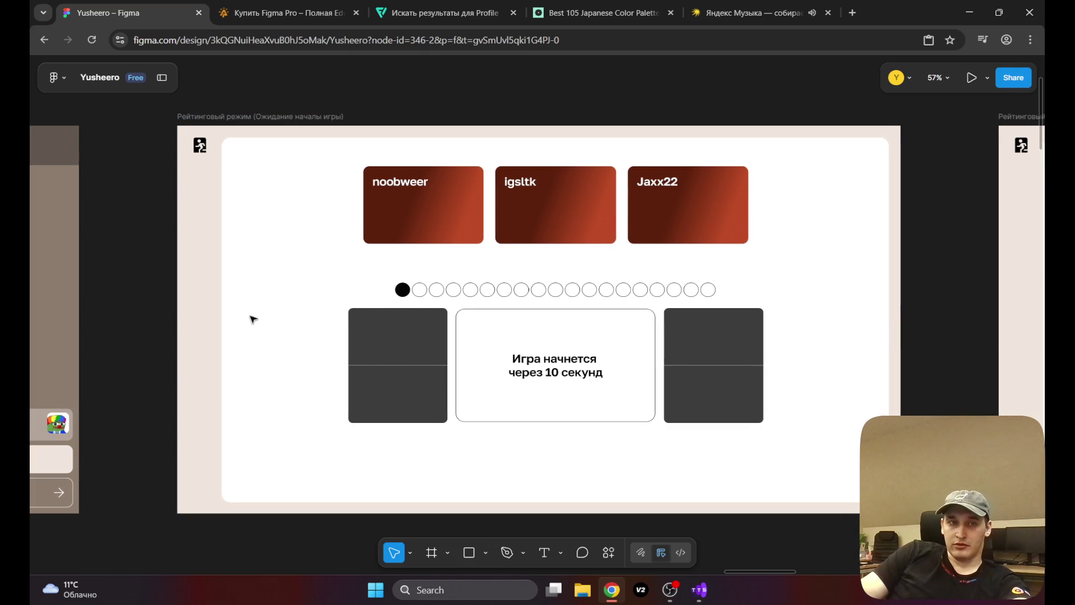
drag(132, 365, 201, 314)
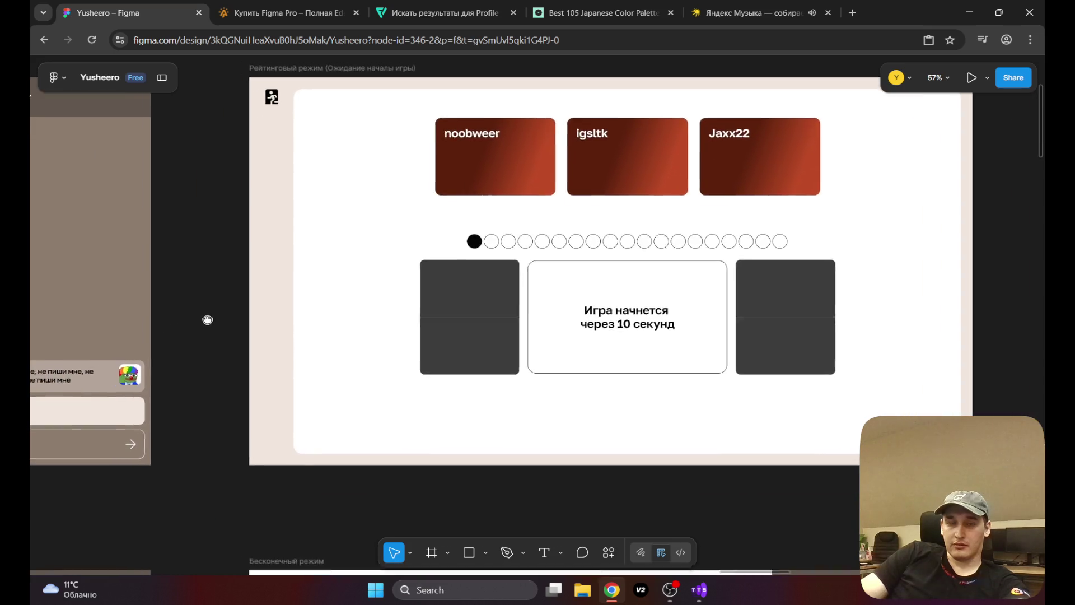
scroll(201, 314, down, 7)
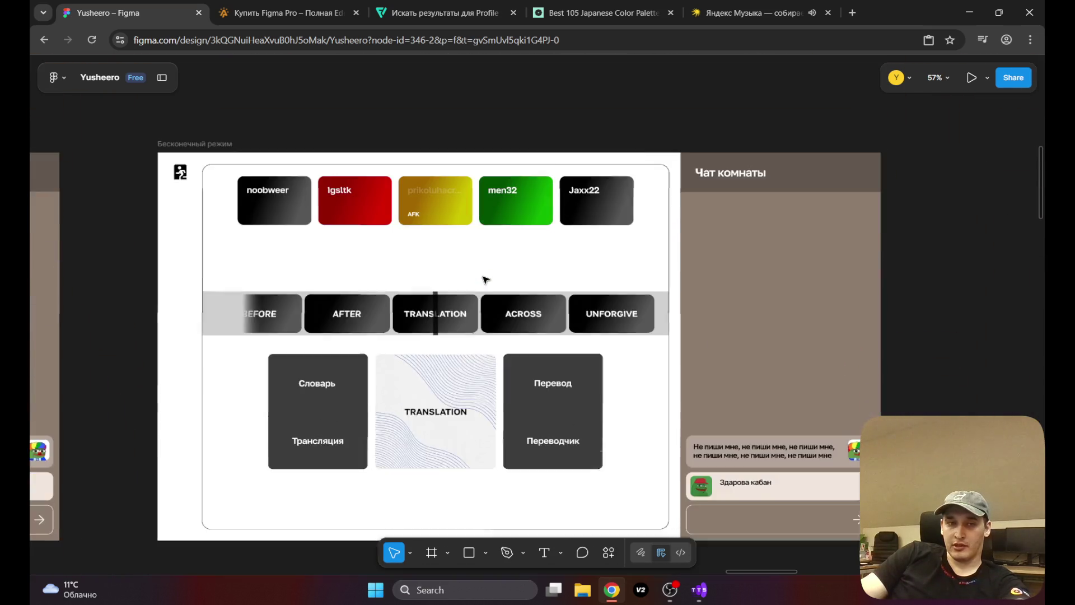
scroll(485, 280, down, 1)
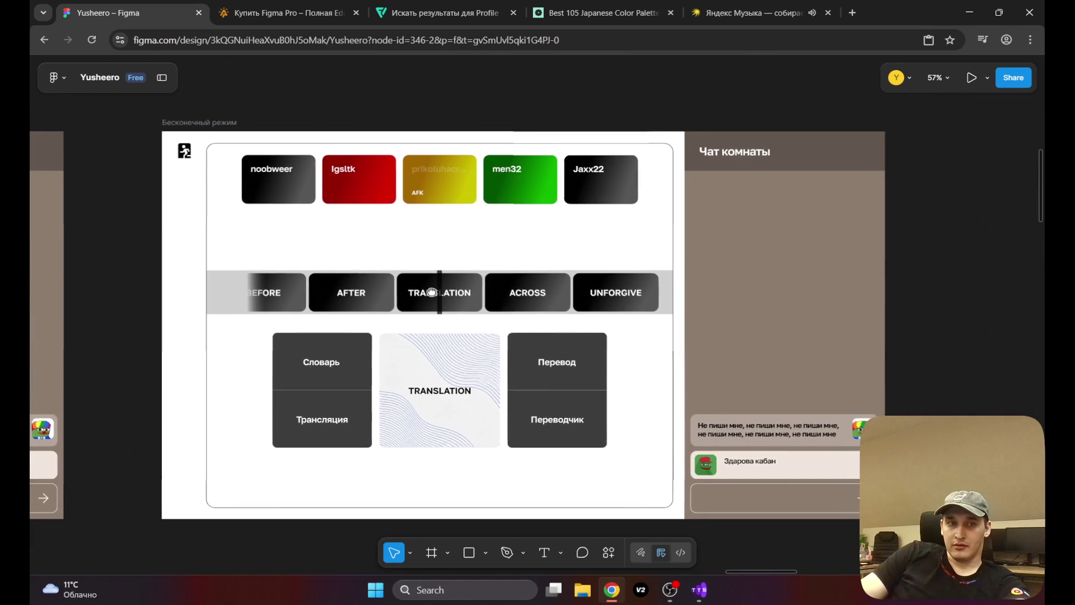
drag(429, 291, 435, 296)
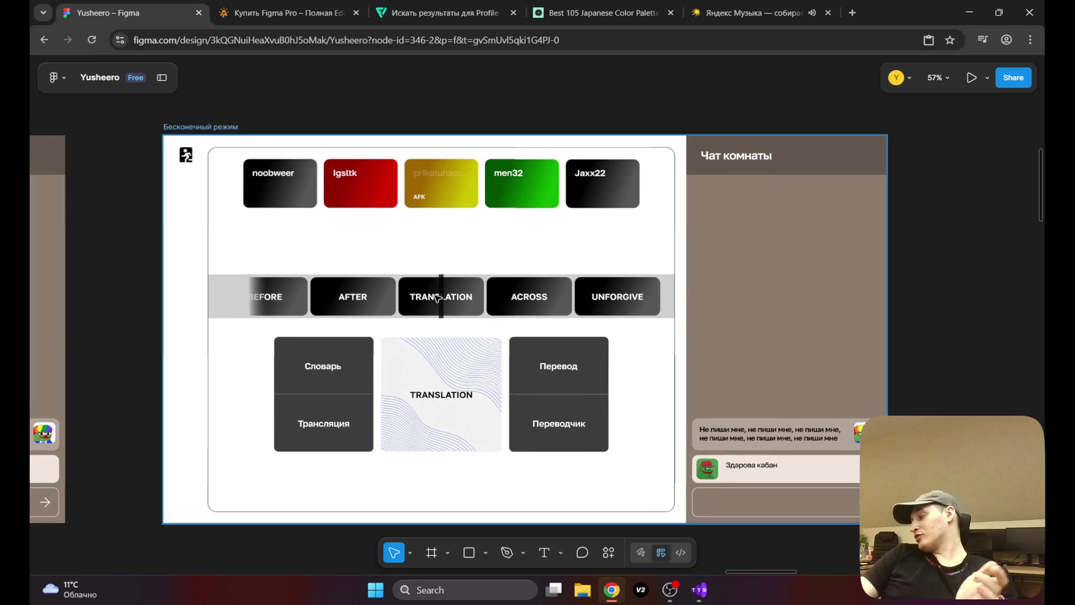
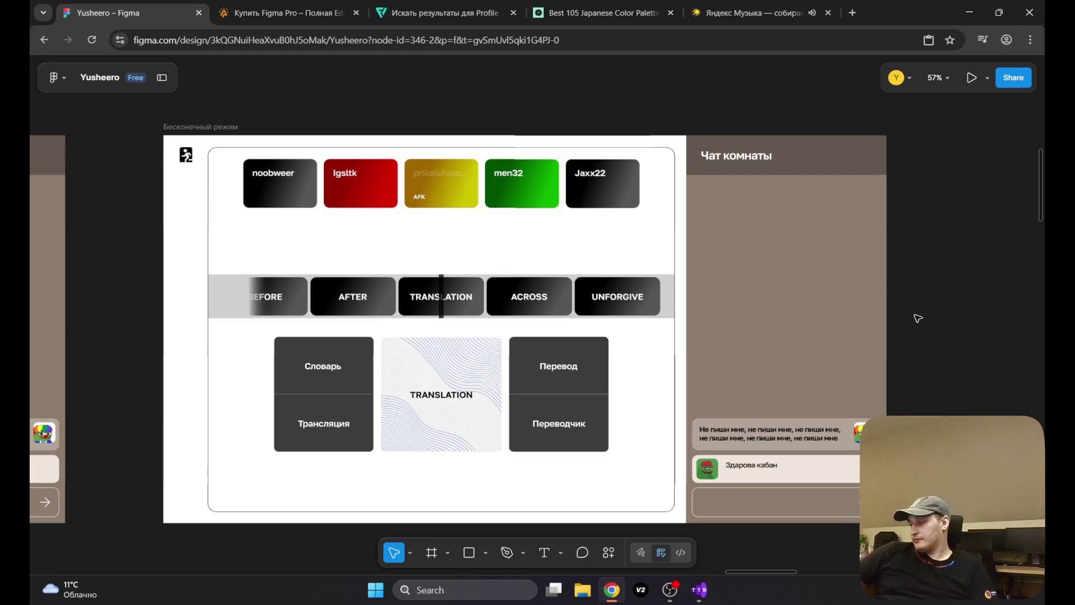
Step: In Yandex Music, go to Коллекция → Мои плейлисты and play the AUTUMN playlist
click(753, 12)
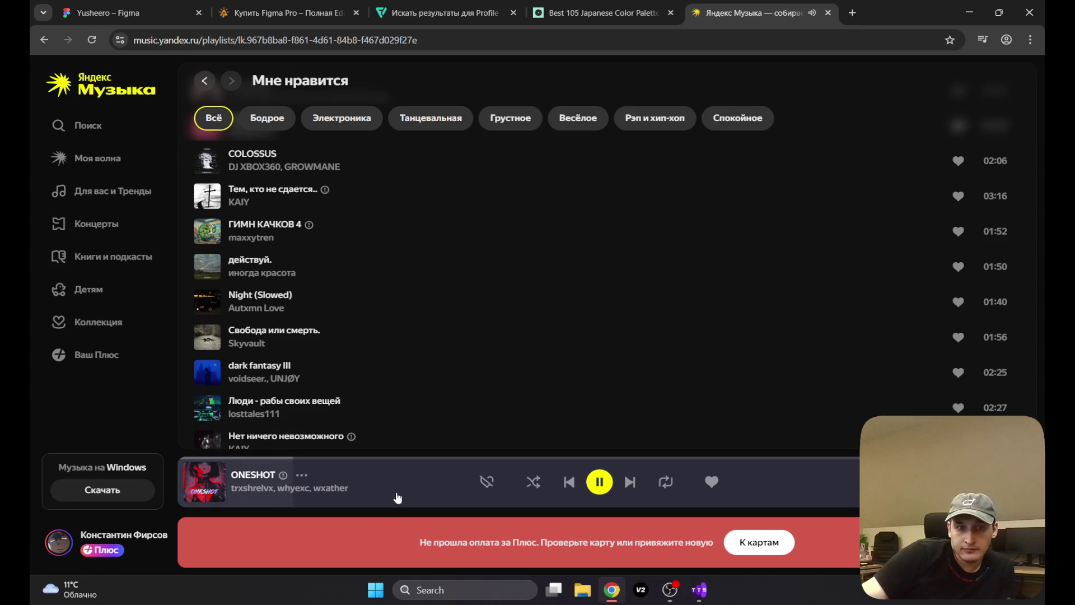
scroll(336, 319, up, 10)
scroll(286, 278, up, 5)
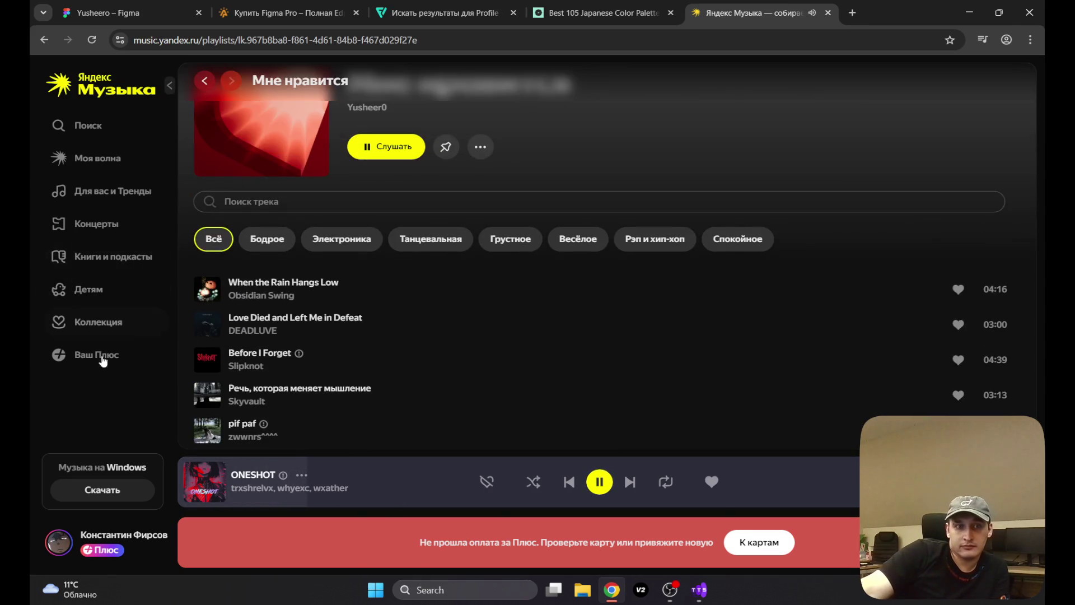
click(89, 321)
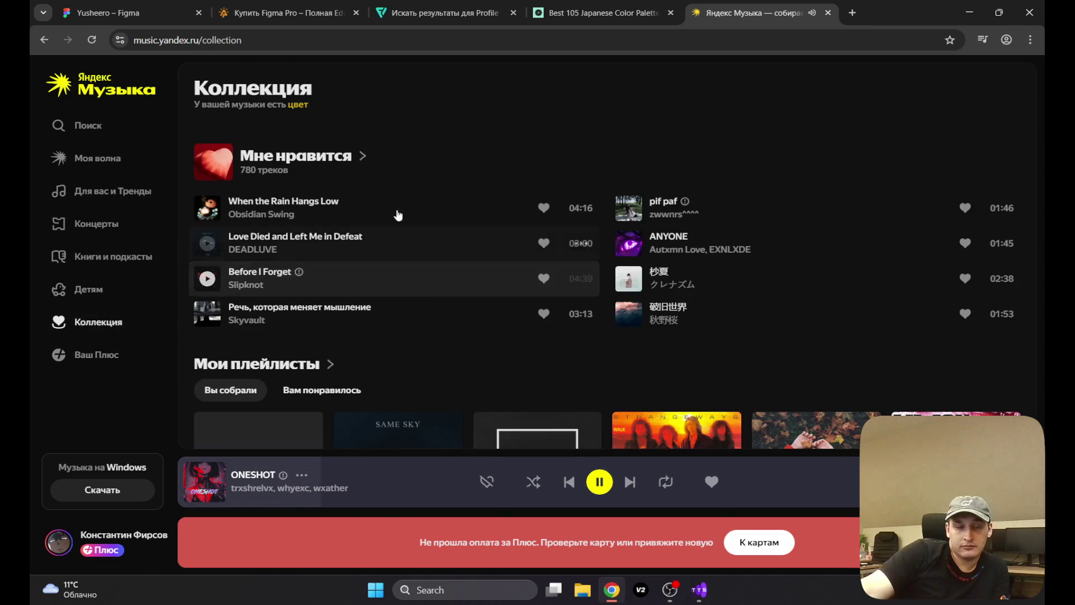
scroll(312, 193, down, 4)
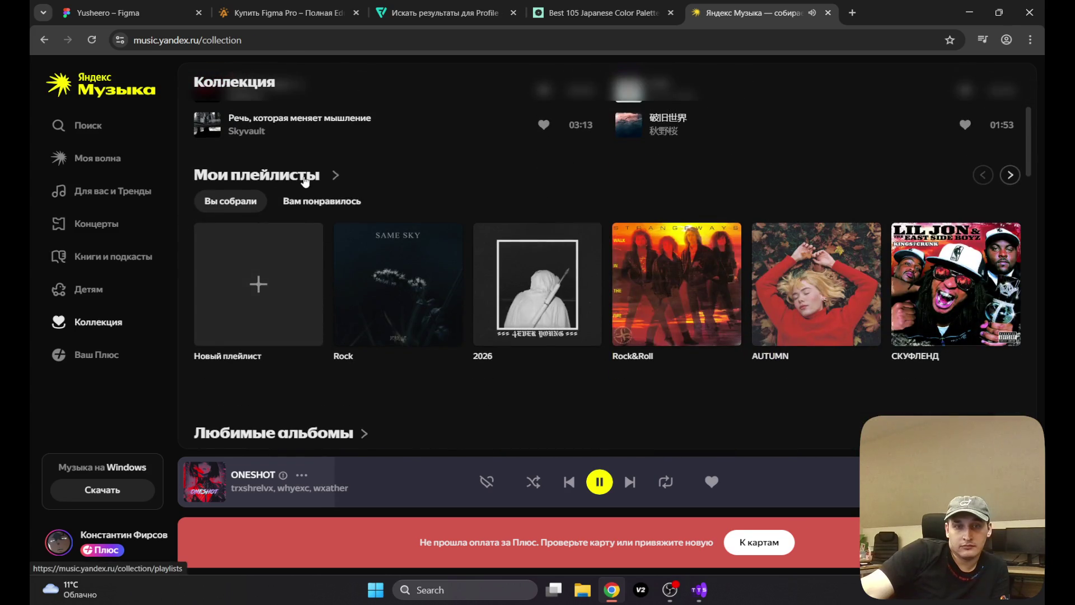
click(330, 174)
click(773, 244)
Step: Back in Figma, pan the canvas to bring the Рейтинговый lobby frame into view
click(179, 12)
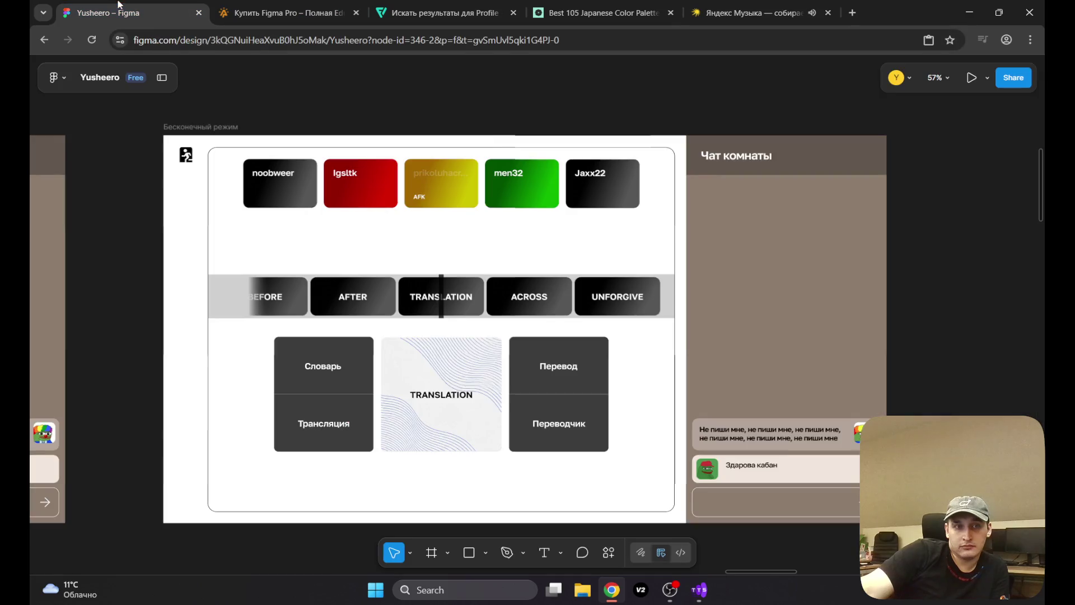
drag(478, 317, 659, 307)
mouse_move(532, 305)
mouse_down()
mouse_move(506, 261)
mouse_move(689, 300)
mouse_move(871, 308)
mouse_up()
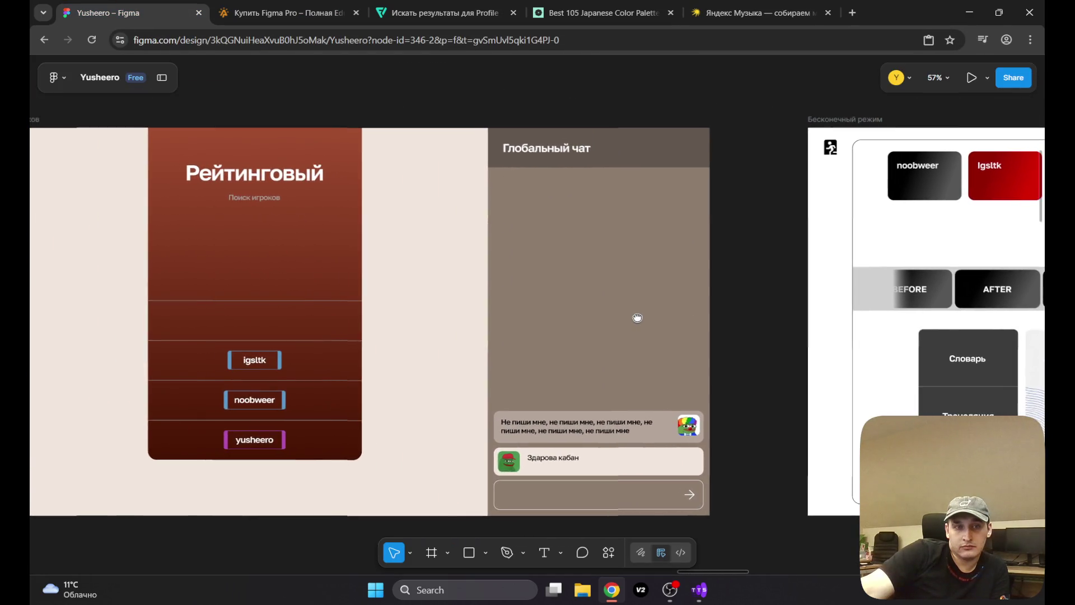
scroll(523, 371, up, 5)
scroll(523, 372, right, 8)
scroll(703, 184, down, 3)
scroll(703, 184, right, 5)
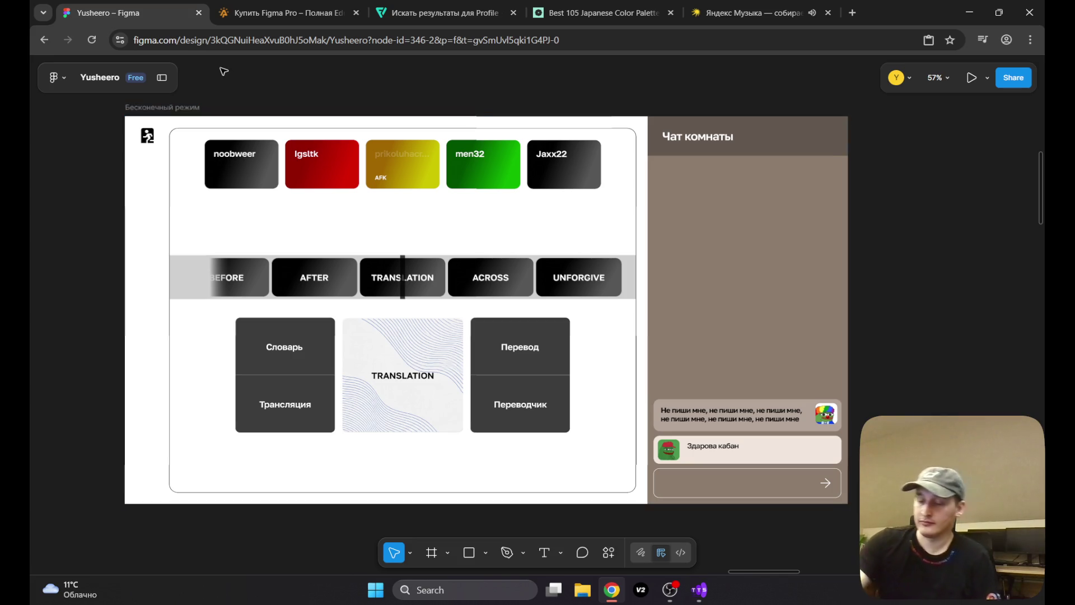
Step: Close the plati.market Figma Pro, Flaticon search and Japanese colour palette tabs, returning to Figma
click(280, 7)
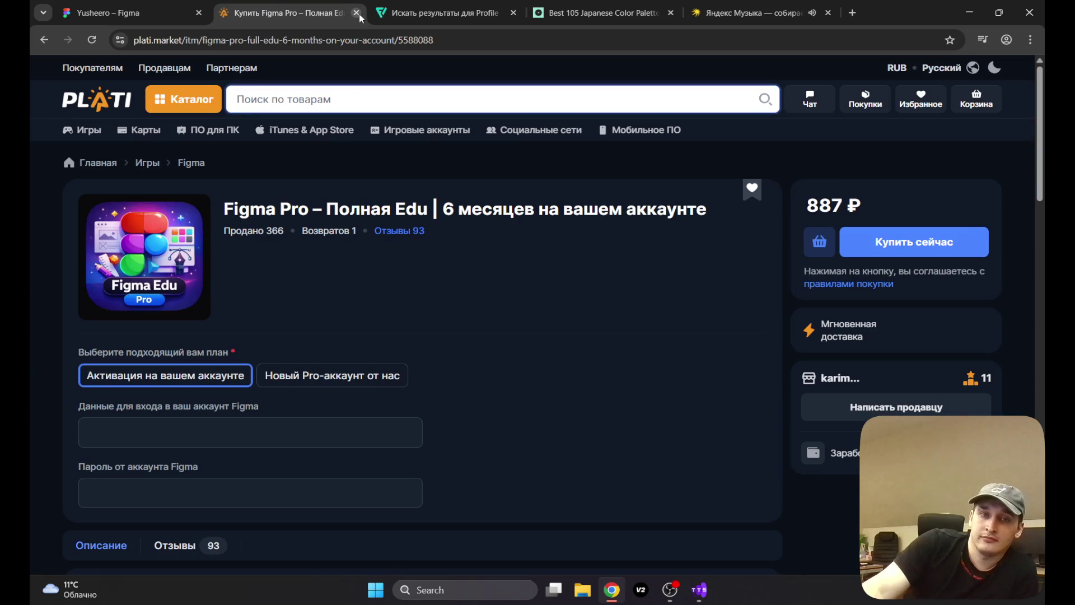
click(356, 13)
click(357, 13)
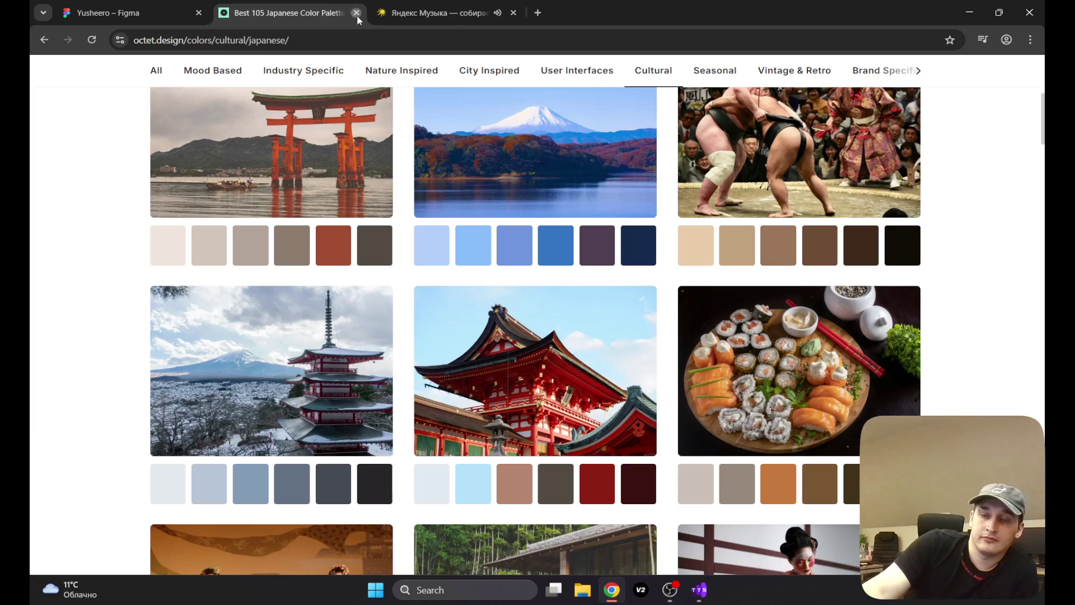
click(357, 15)
click(136, 6)
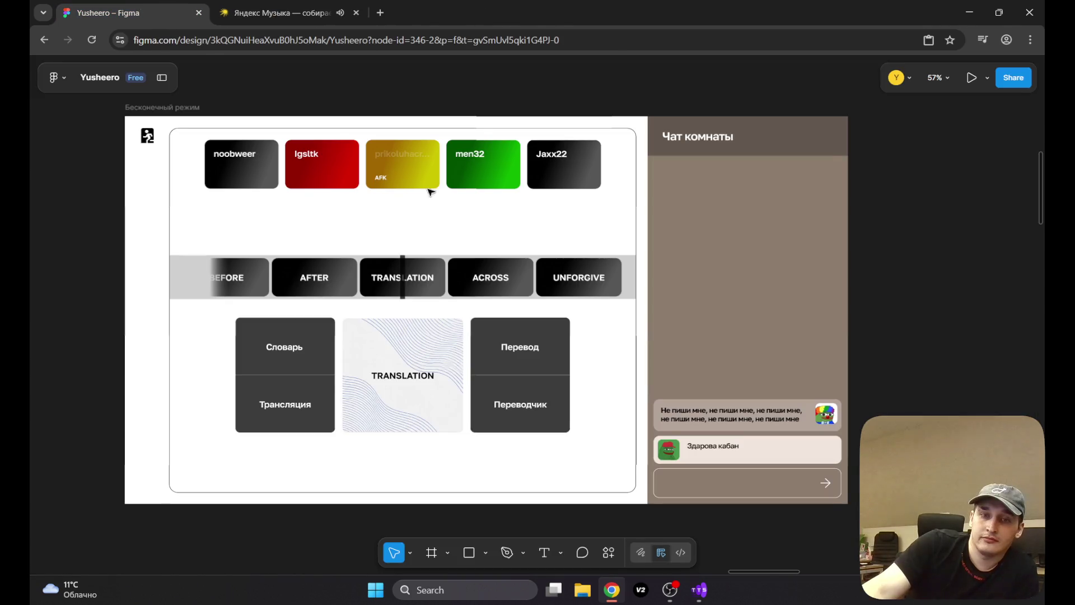
Step: Pan the canvas left and up to centre the Главное меню frame with its leaderboard and chat
scroll(363, 384, left, 10)
scroll(560, 420, up, 5)
scroll(411, 219, up, 5)
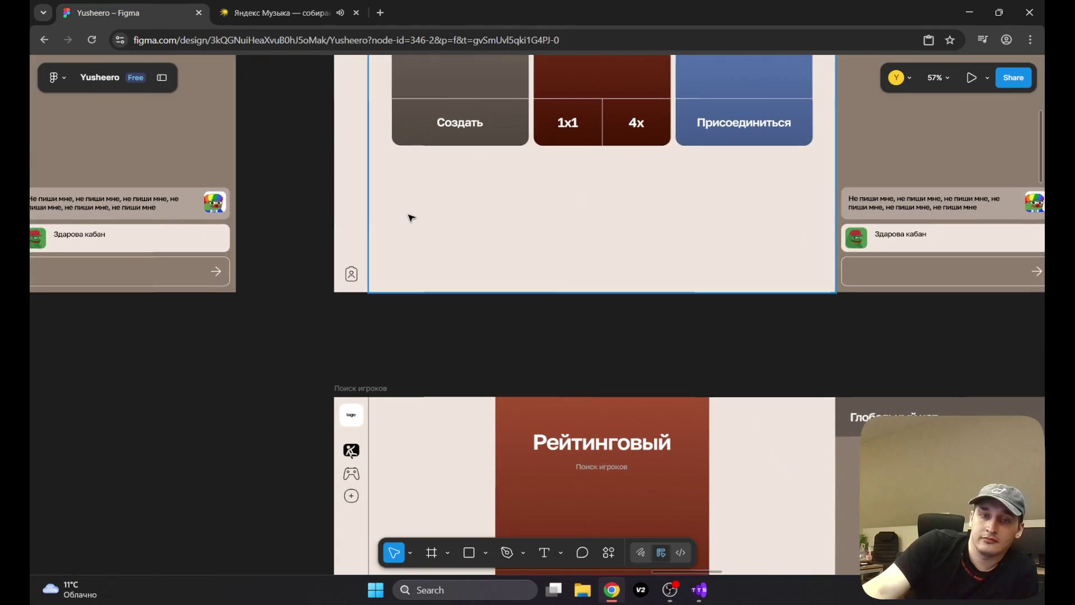
scroll(553, 309, left, 8)
scroll(447, 303, left, 4)
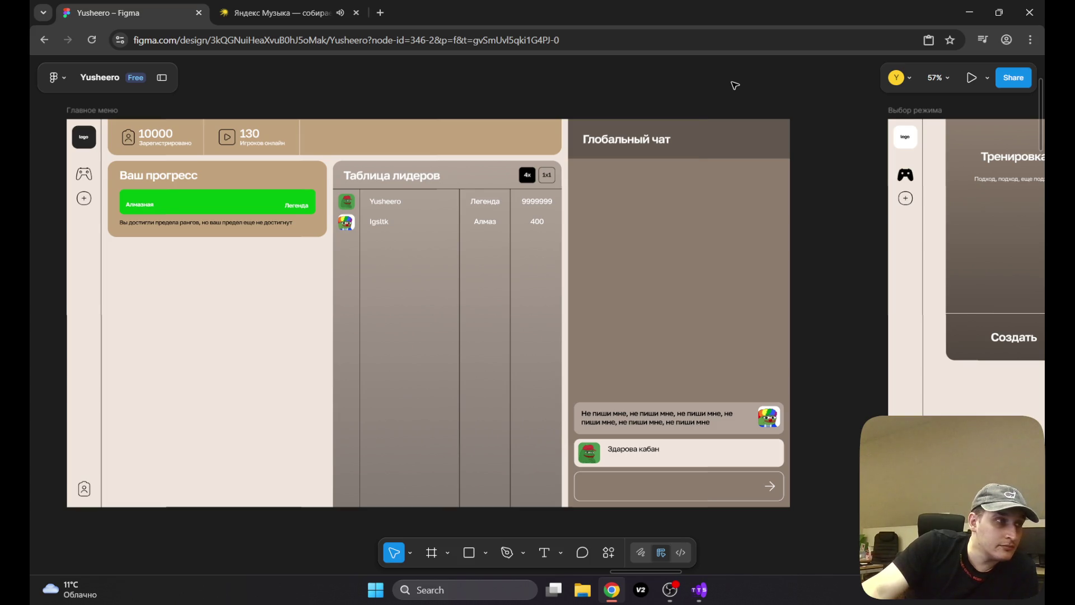
mouse_move(828, 210)
mouse_down()
mouse_move(857, 225)
mouse_move(918, 217)
mouse_up()
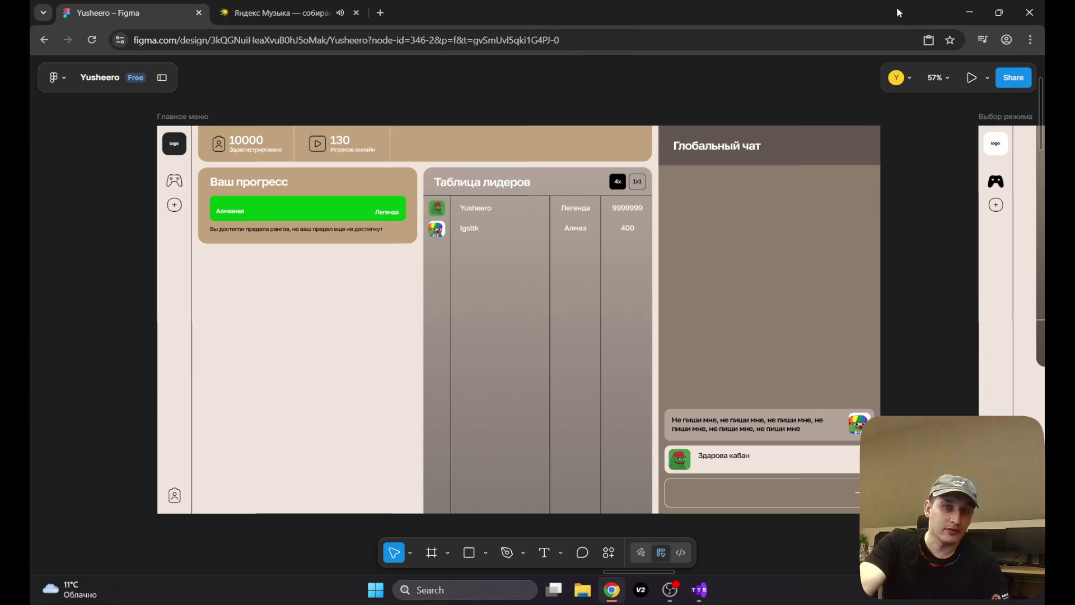
click(970, 11)
mouse_move(265, 55)
mouse_down()
mouse_move(631, 360)
mouse_move(724, 518)
mouse_up()
click(613, 590)
click(309, 5)
click(140, 7)
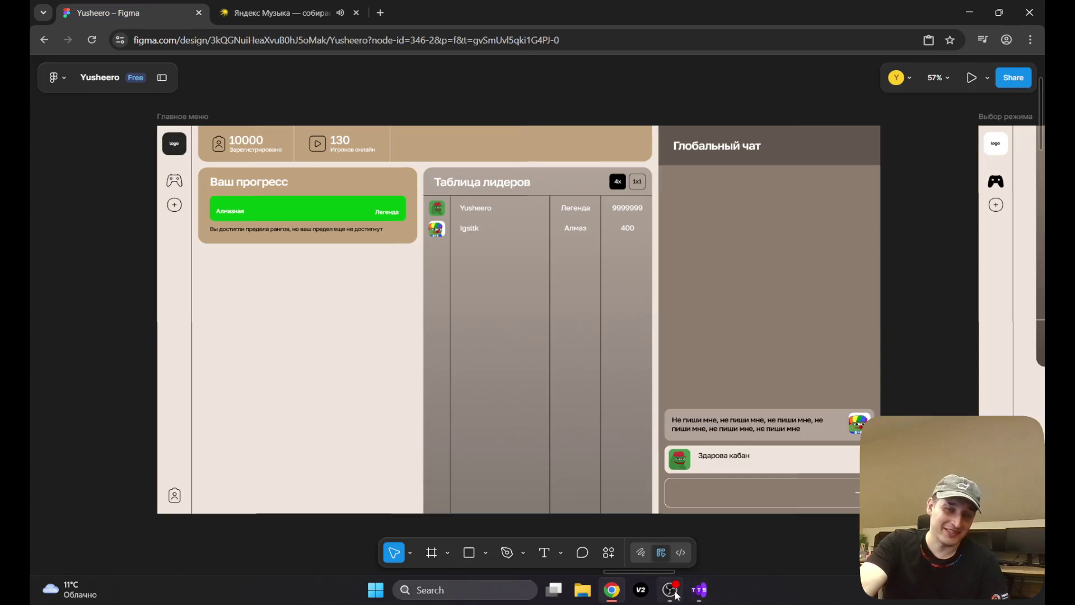
click(673, 591)
click(673, 591)
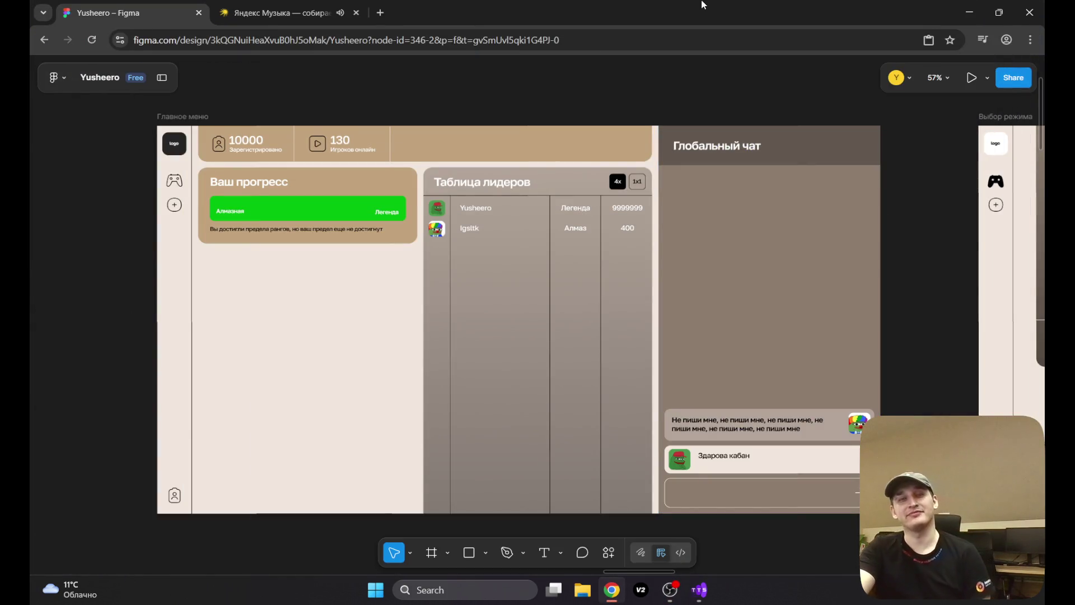